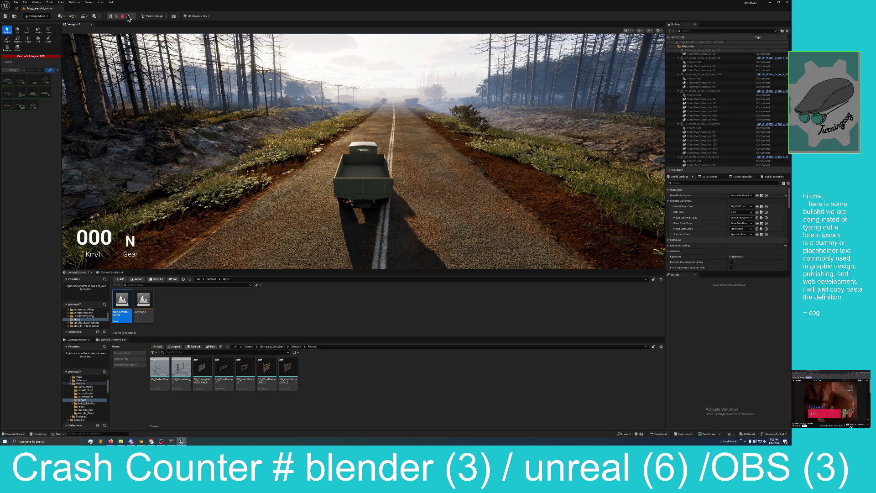
Step: Drive the truck down the forest road with W/A/S/D, brake at the farm, and exit with Esc
key("w")
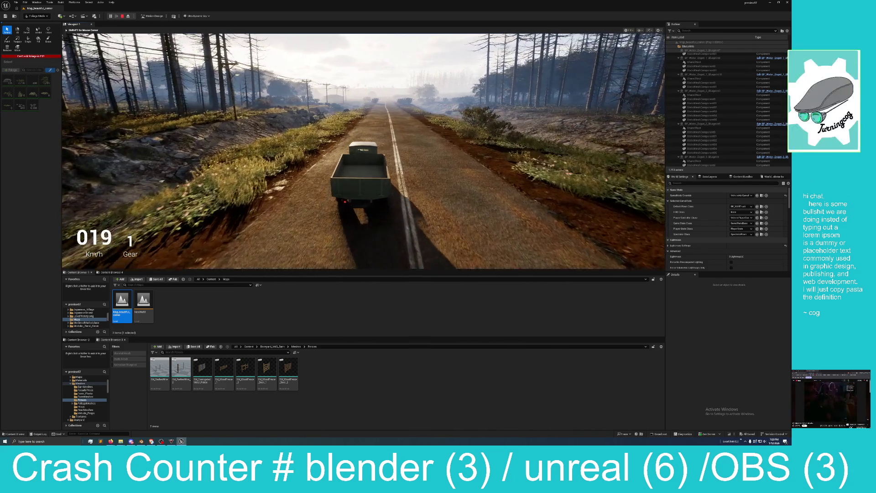
key("d")
key("a")
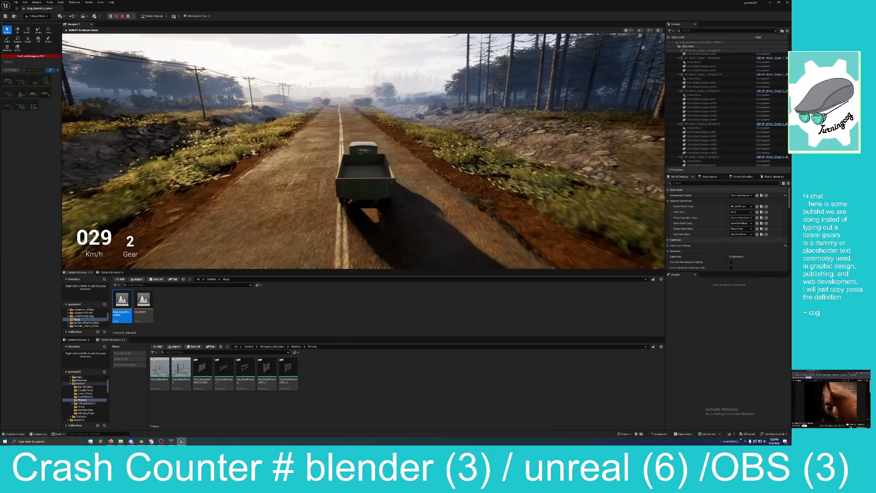
key("w")
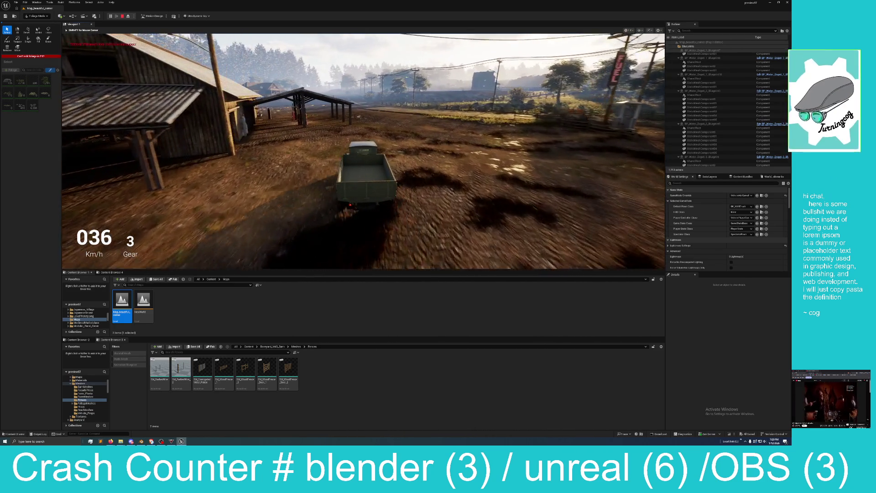
key("s")
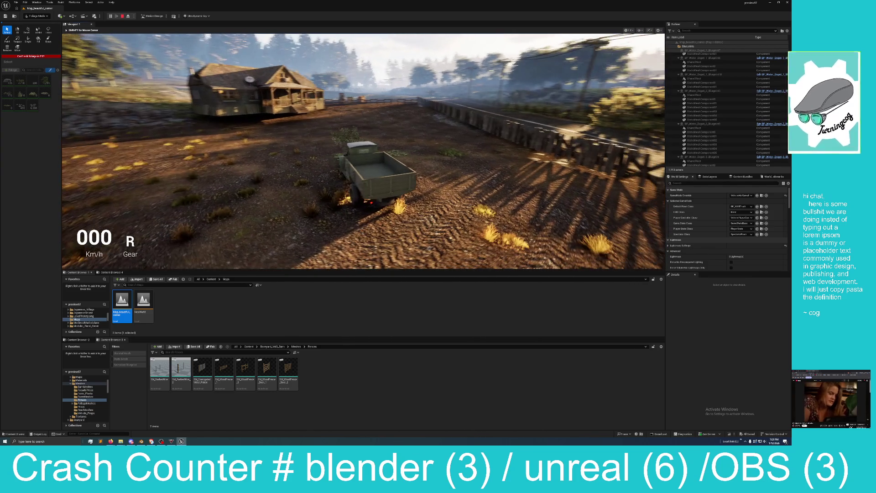
key("Escape")
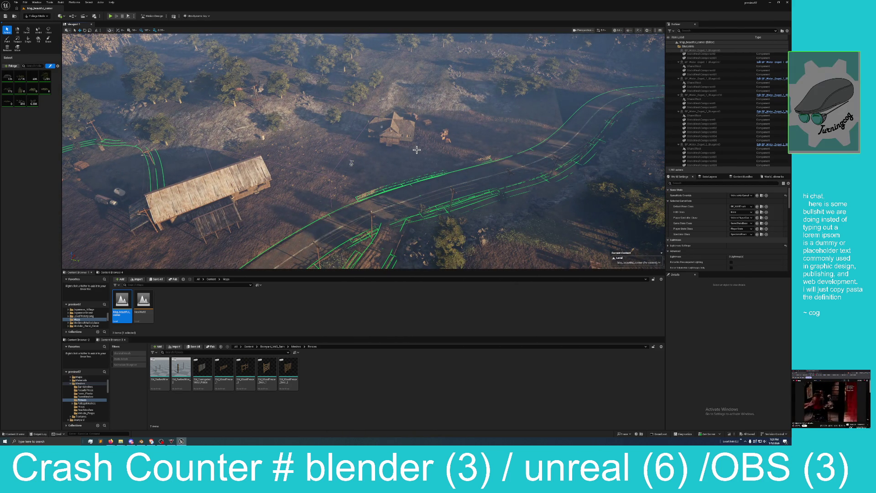
Step: Switch to Selection Mode and drag the farmhouse toward the centre-right of the yard
left_click_drag(407, 149, 407, 150)
left_click_drag(233, 211, 337, 147)
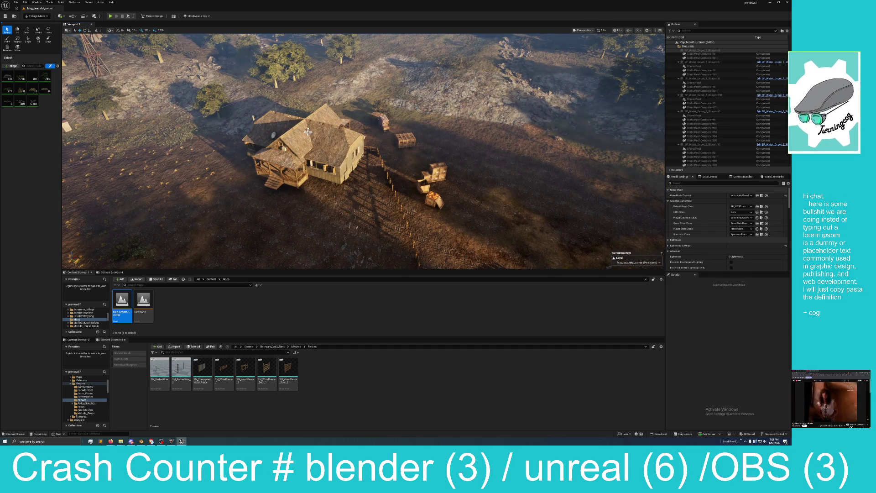
left_click(36, 17)
left_click(43, 32)
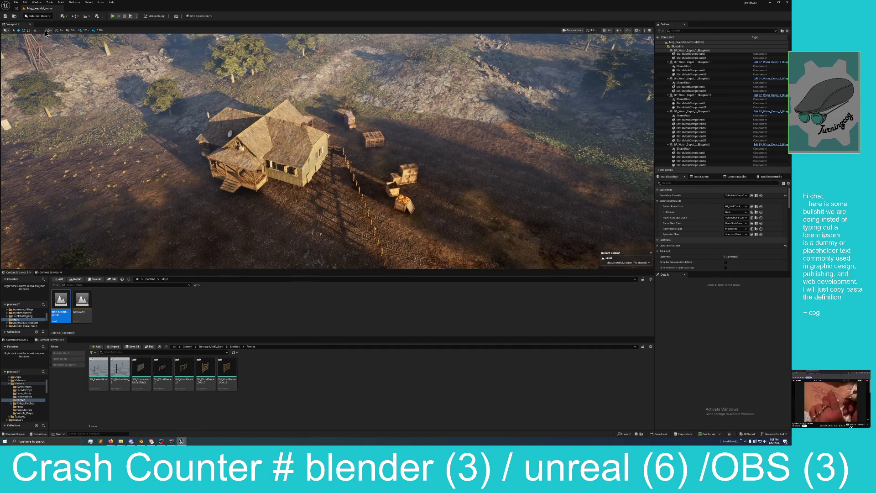
left_click(279, 134)
mouse_move(279, 134)
left_mouse_down()
mouse_move(396, 197)
mouse_move(380, 225)
mouse_move(374, 174)
mouse_move(385, 147)
left_mouse_up()
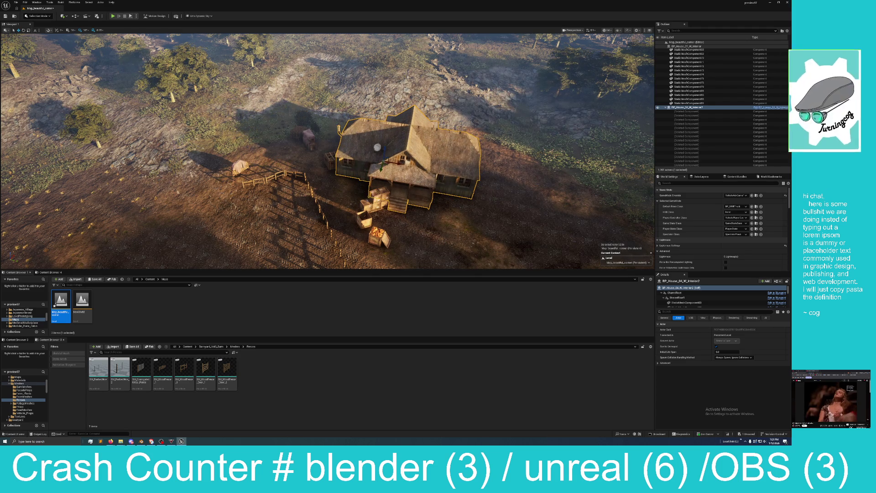
Step: Move the porch crate to the house's right side and both front crates up and right
left_click(374, 197)
mouse_move(377, 199)
left_mouse_down()
mouse_move(479, 168)
mouse_move(496, 153)
left_mouse_up()
scroll(381, 224, "up", 1)
left_click(385, 238)
left_click(385, 238, "ctrl")
mouse_move(386, 237)
left_mouse_down()
mouse_move(399, 228)
mouse_move(530, 247)
left_mouse_up()
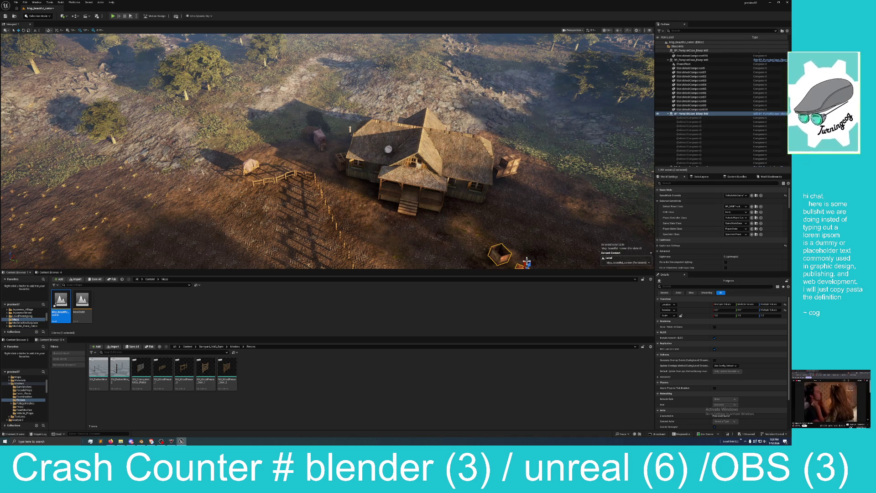
Step: Select the landscape and shift the view over to the road and power line
scroll(527, 264, "down", 1)
scroll(511, 264, "down", 1)
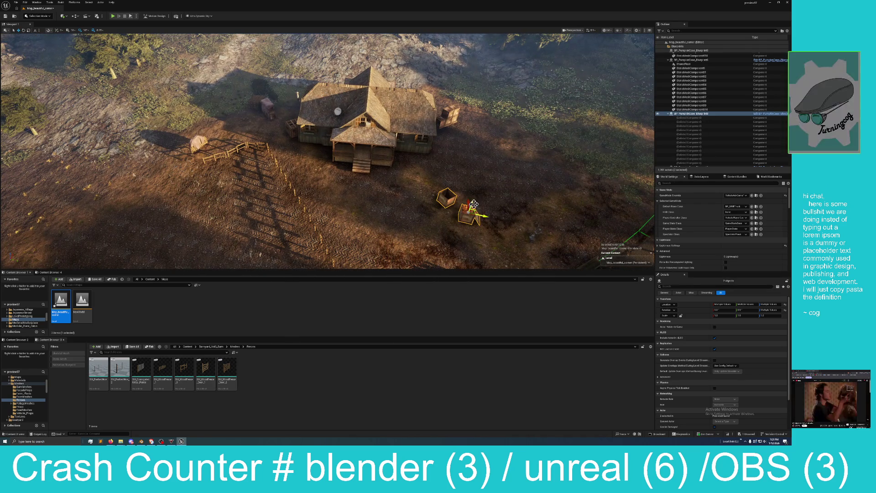
left_click(470, 146)
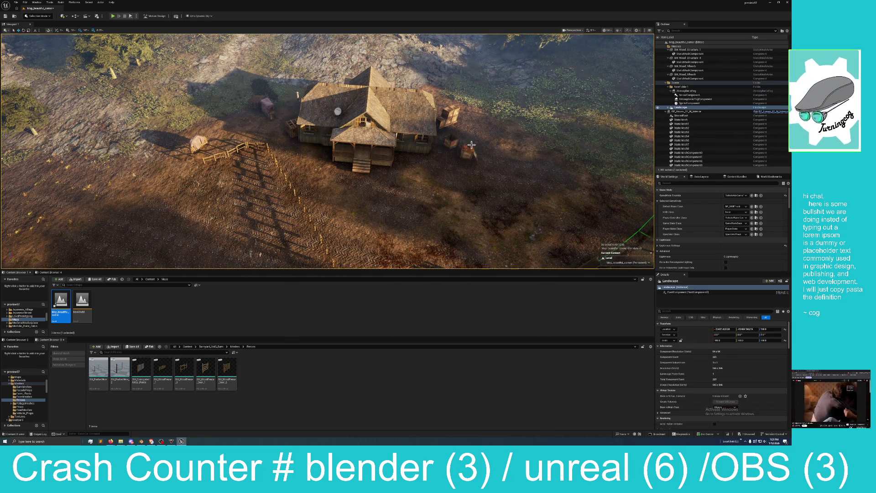
scroll(373, 159, "up", 5)
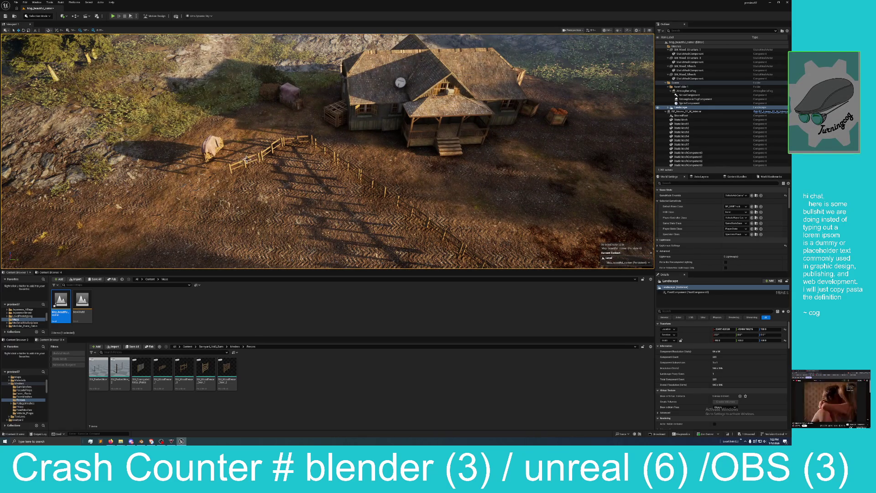
key("Right")
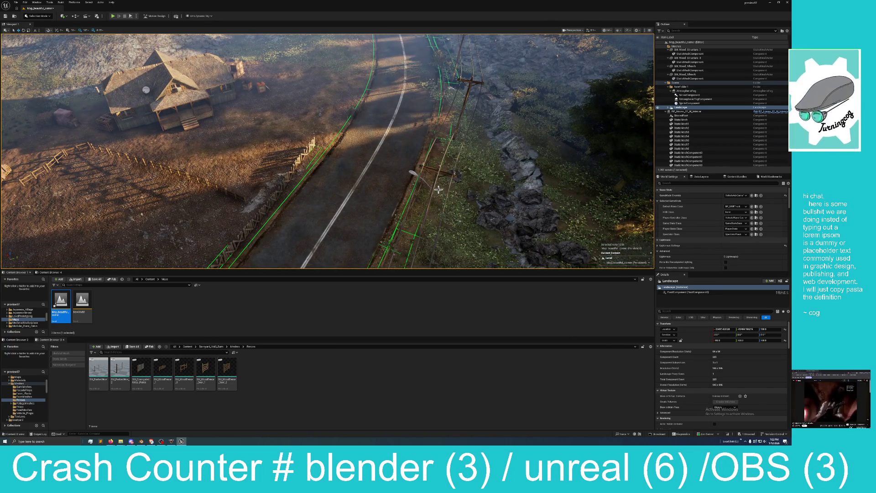
mouse_move(421, 190)
left_mouse_down()
mouse_move(228, 190)
mouse_move(228, 173)
mouse_move(255, 137)
mouse_move(258, 166)
mouse_move(423, 198)
left_mouse_up()
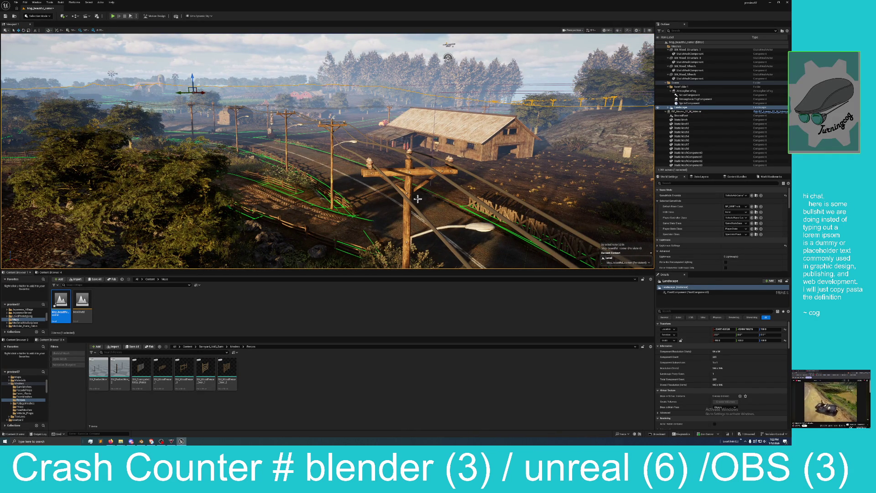
mouse_move(398, 181)
left_mouse_down()
mouse_move(415, 183)
mouse_move(398, 181)
left_mouse_up()
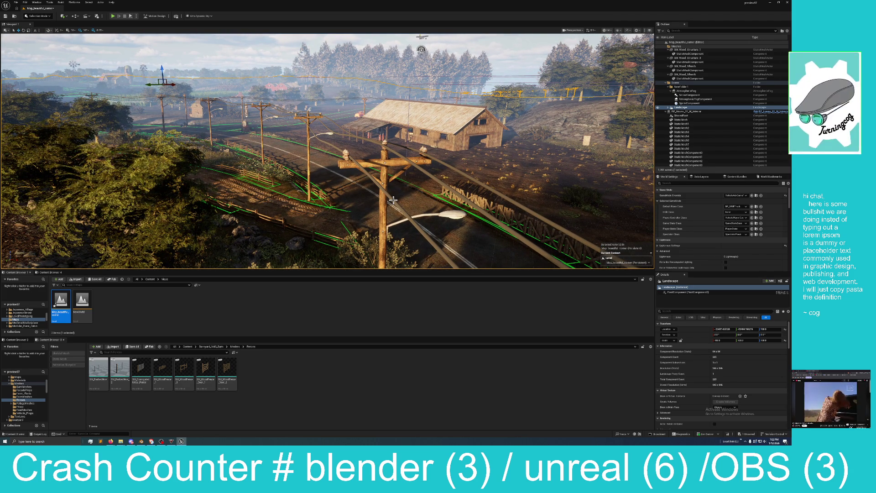
mouse_move(375, 174)
left_mouse_down()
mouse_move(392, 162)
mouse_move(283, 167)
left_mouse_up()
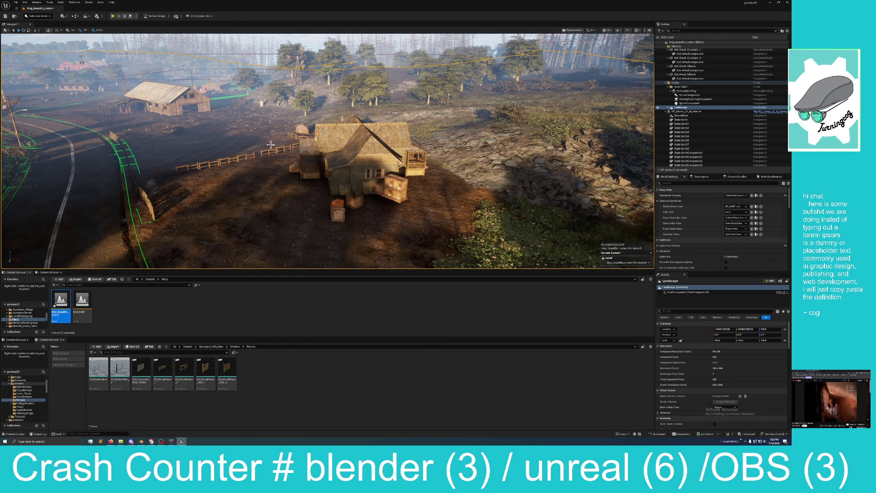
mouse_move(446, 199)
left_mouse_down()
mouse_move(556, 193)
mouse_move(556, 178)
mouse_move(100, 50)
mouse_move(151, 64)
left_mouse_up()
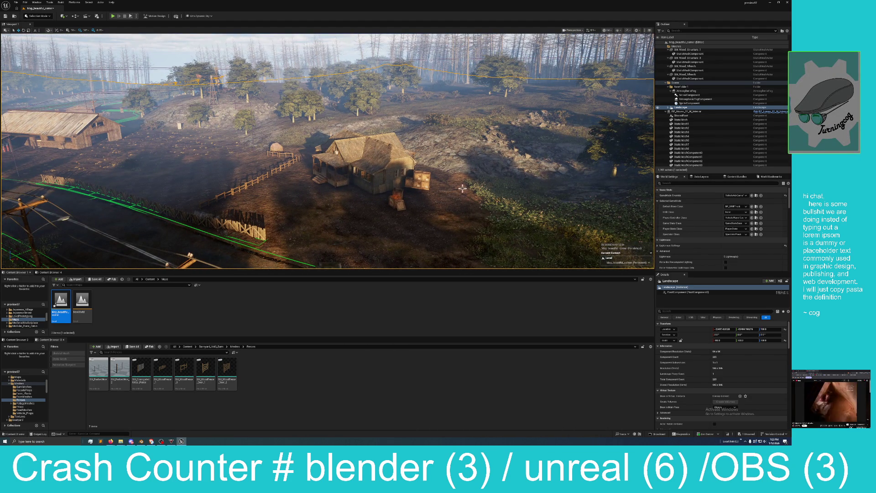
left_click_drag(463, 188, 525, 192)
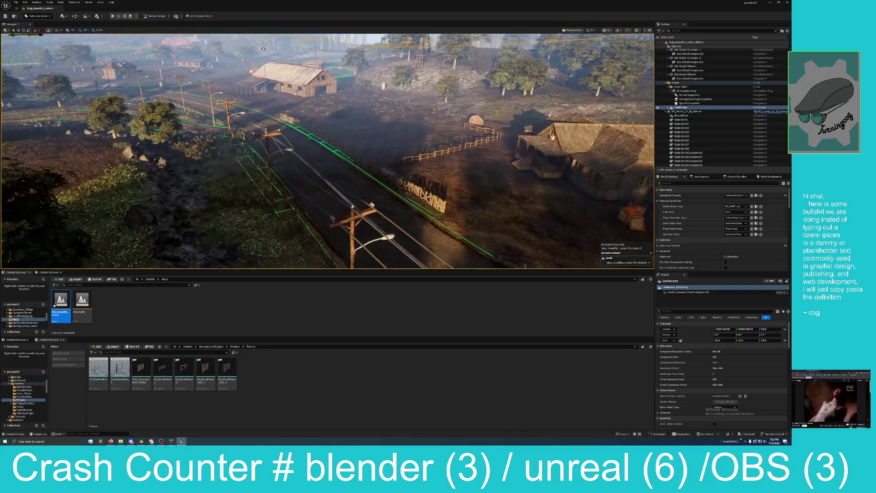
mouse_move(286, 49)
left_mouse_down()
mouse_move(288, 86)
mouse_move(288, 70)
left_mouse_up()
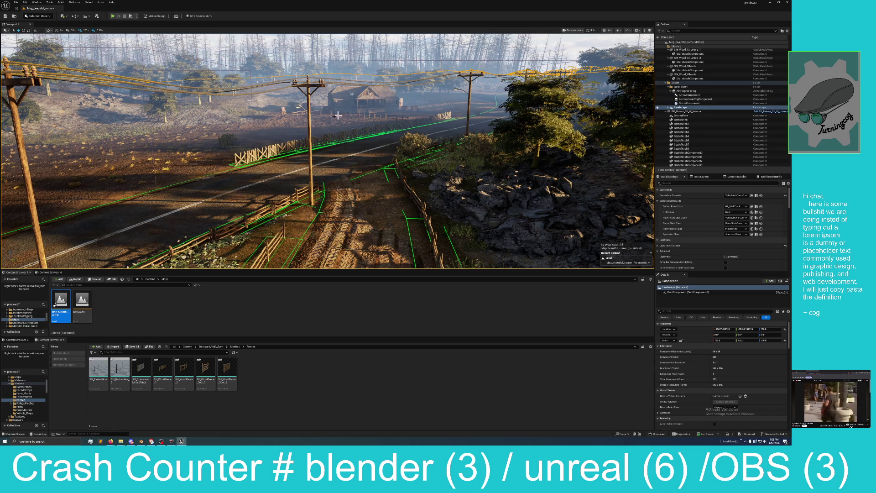
left_click_drag(289, 69, 250, 61)
mouse_move(230, 160)
left_mouse_down()
mouse_move(212, 156)
mouse_move(230, 159)
mouse_move(220, 173)
mouse_move(229, 183)
left_mouse_up()
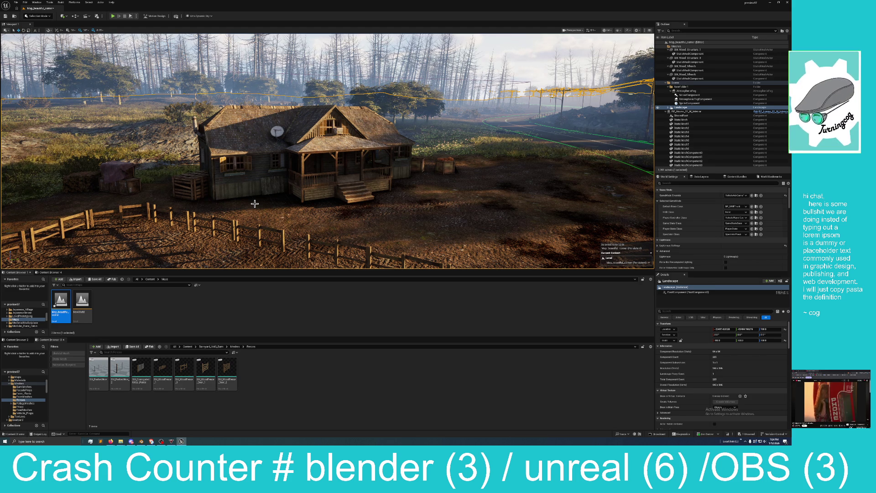
mouse_move(390, 234)
left_mouse_down()
mouse_move(390, 217)
mouse_move(400, 221)
left_mouse_up()
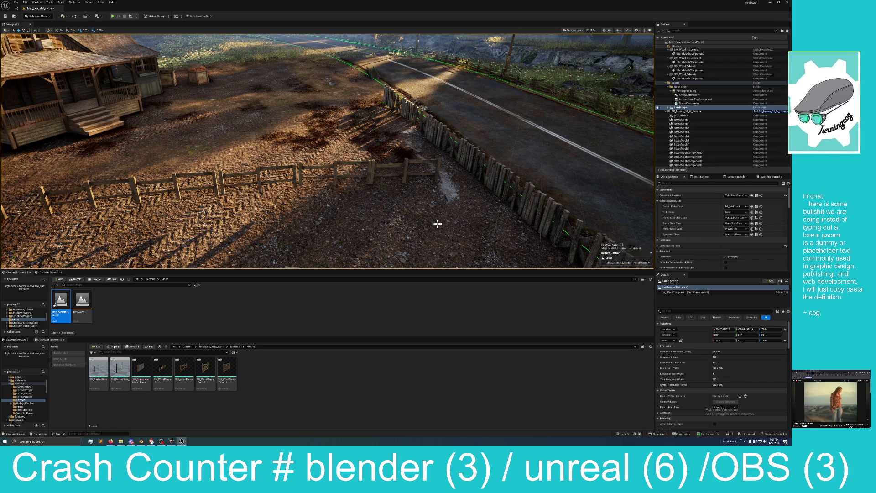
left_click(754, 436)
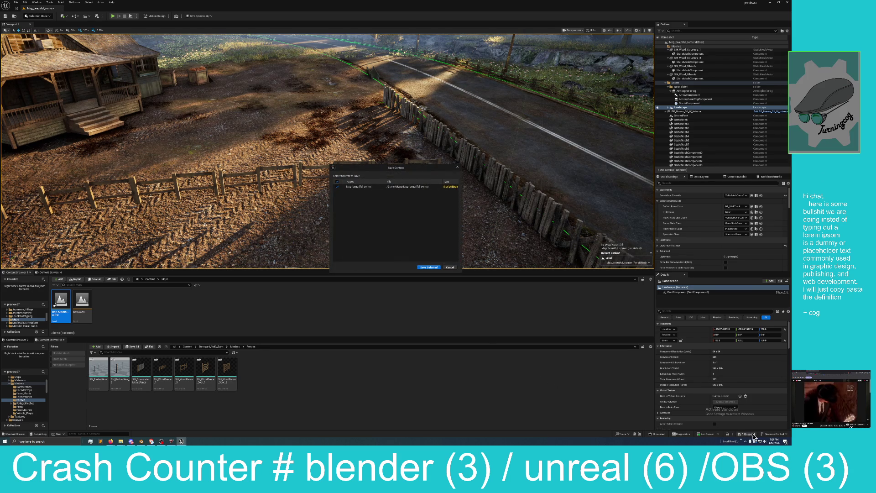
Step: Save the modified farm map, then minimize and restore the editor window
left_click(429, 267)
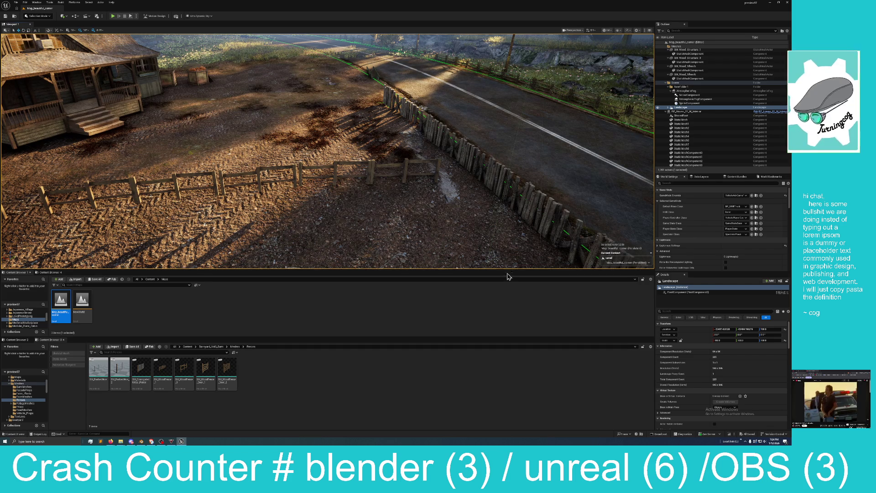
left_click(771, 4)
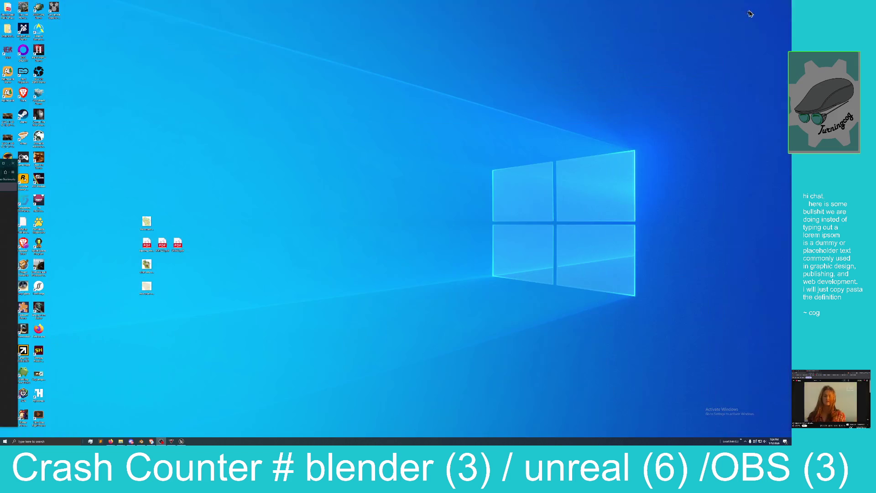
left_click(182, 442)
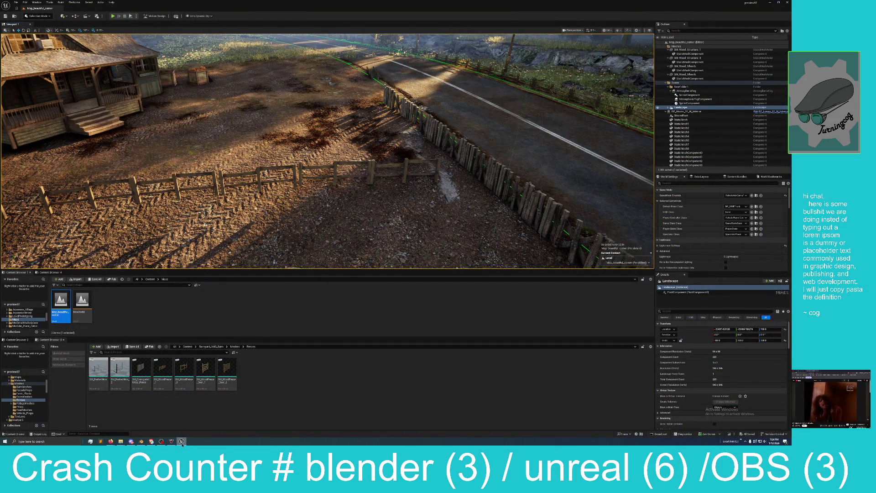
mouse_move(182, 443)
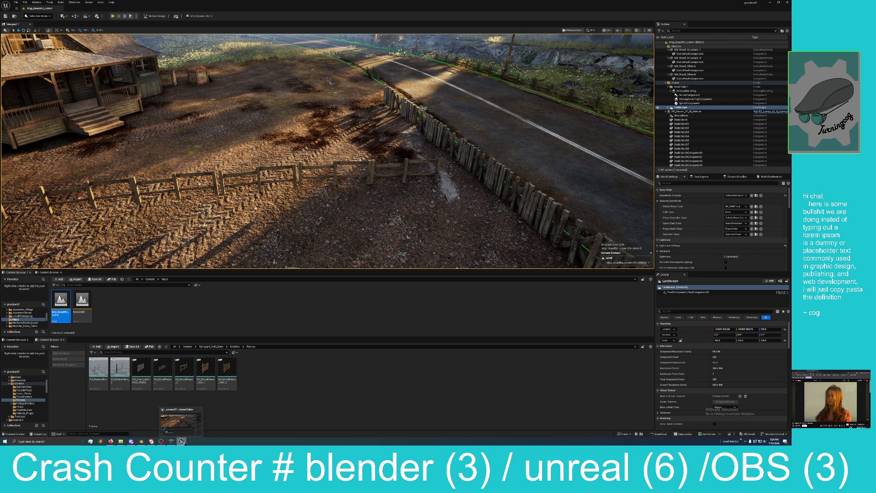
left_click(745, 442)
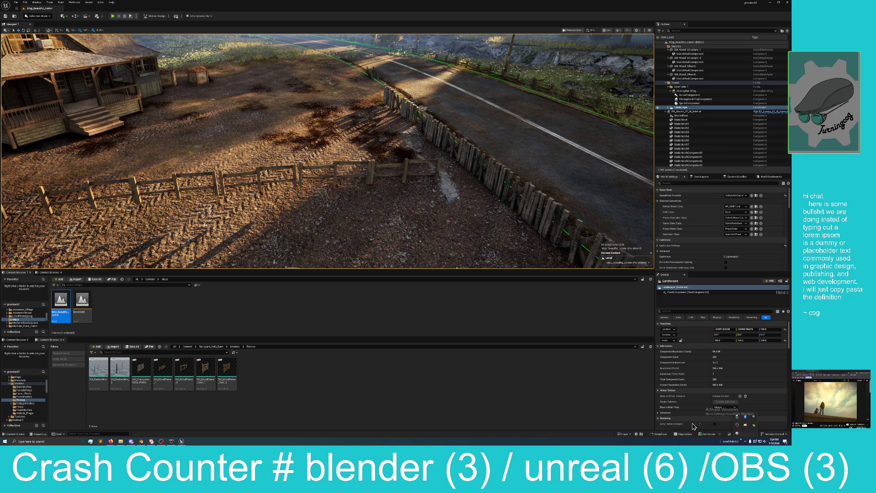
left_click(162, 442)
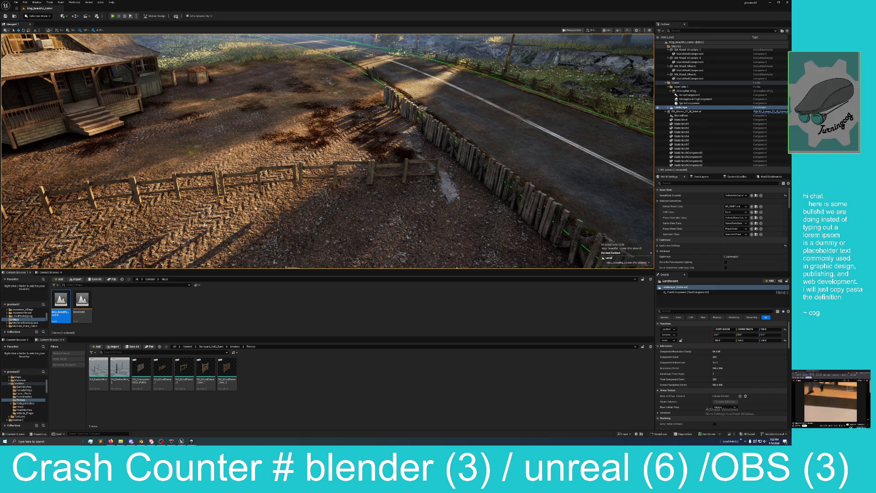
Step: In the launcher's My Projects grid, double-click COG_PorchLight and bring the new editor forward
left_click(192, 441)
scroll(589, 265, "down", 5)
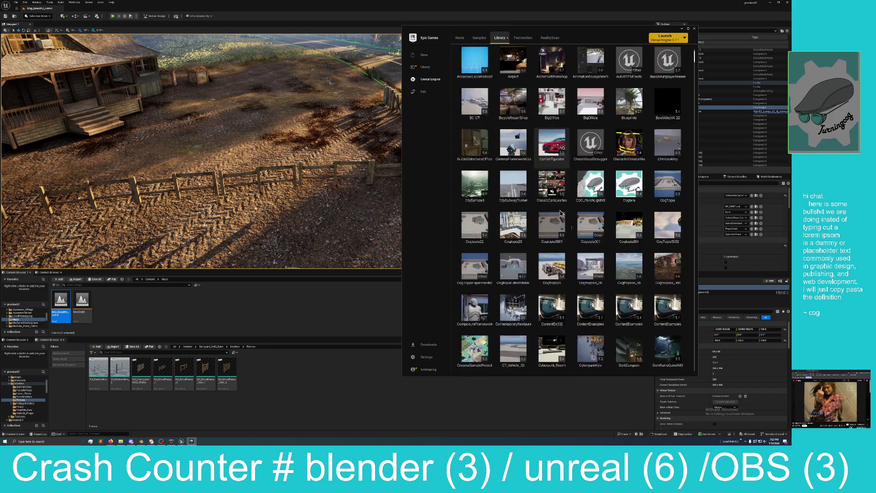
scroll(588, 265, "down", 5)
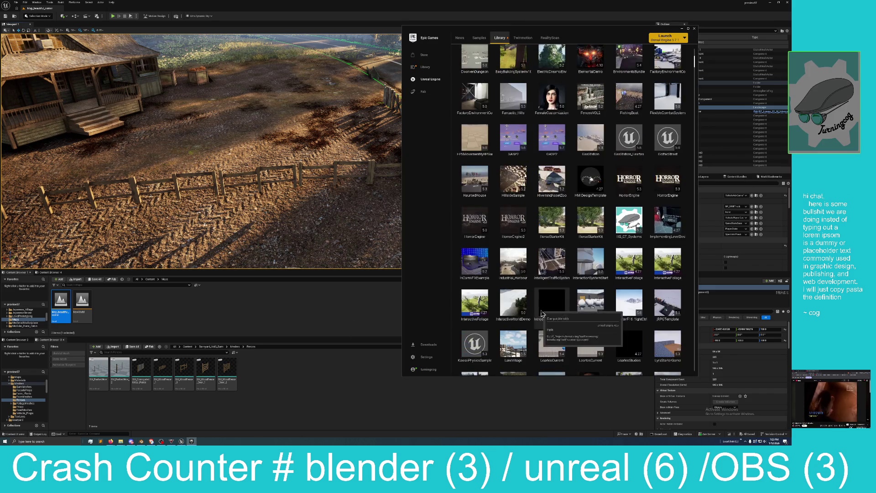
scroll(576, 309, "up", 5)
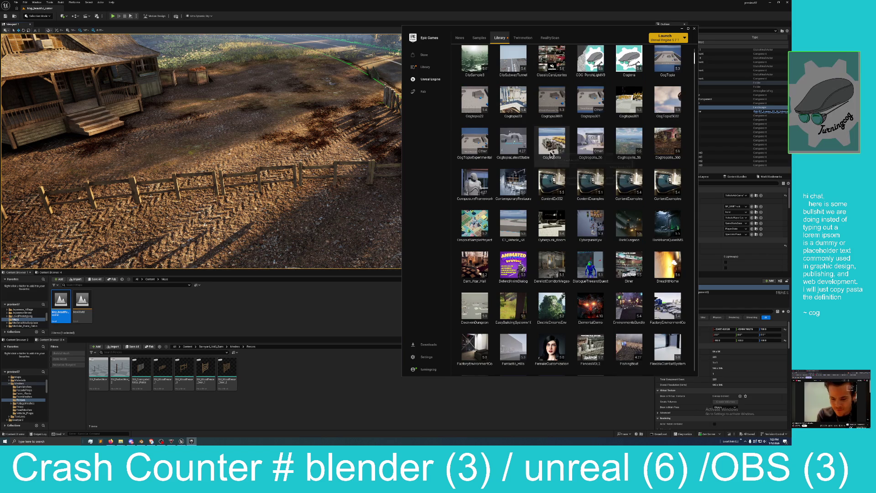
scroll(598, 114, "up", 1)
double_click(591, 82)
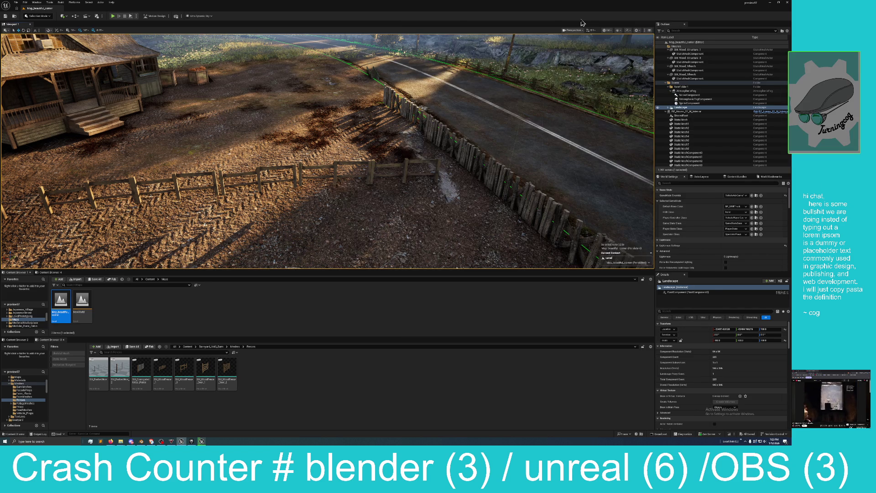
left_click(202, 442)
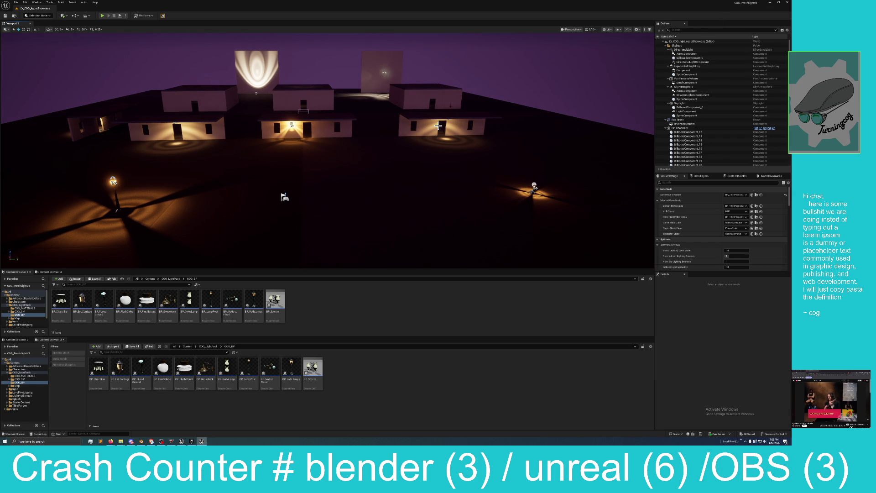
Step: Start a Play In Editor session in the lamp project's night village level
left_click(102, 16)
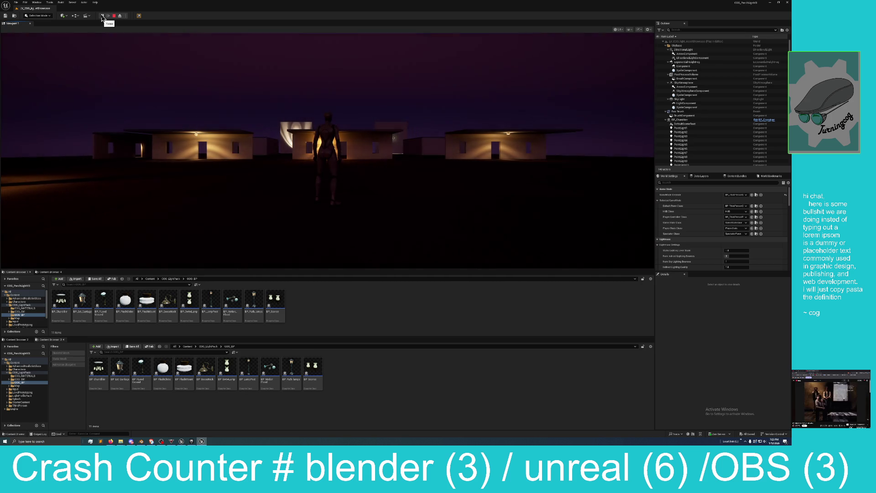
Step: Take control of the character and run to the lit houses and the wall lamp
left_click(164, 100)
mouse_move(327, 151)
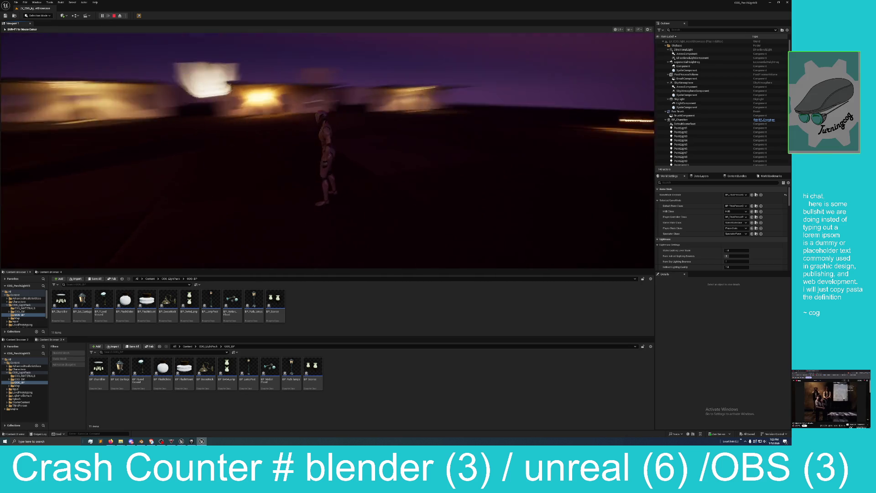
key("w")
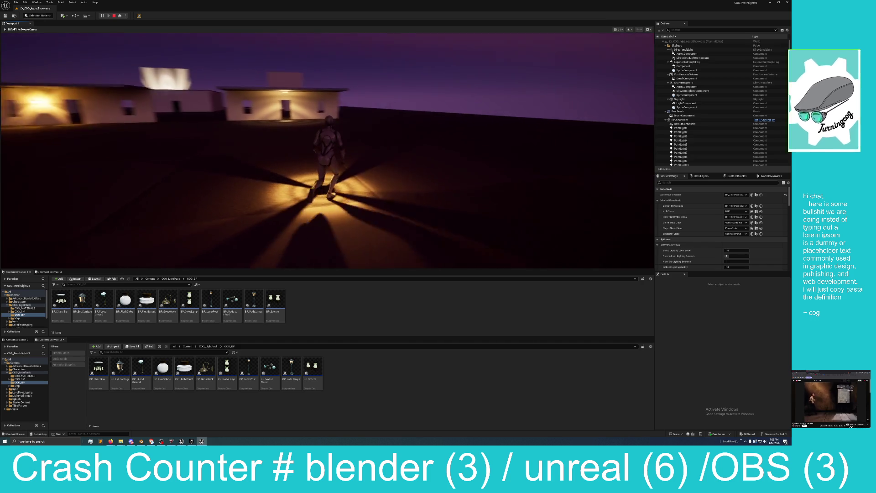
key("w")
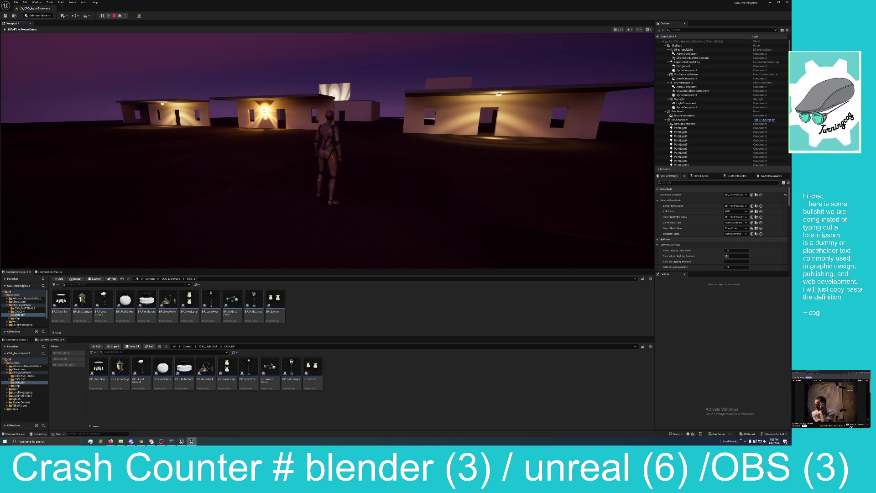
key("d")
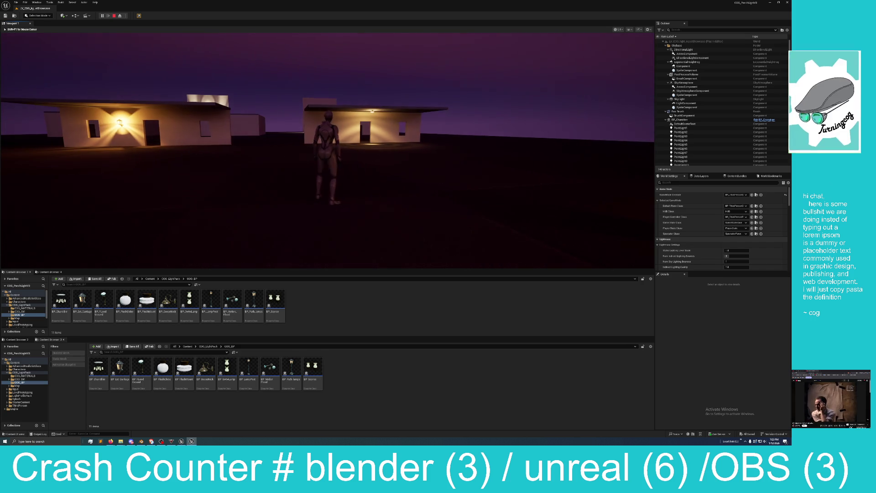
key("w")
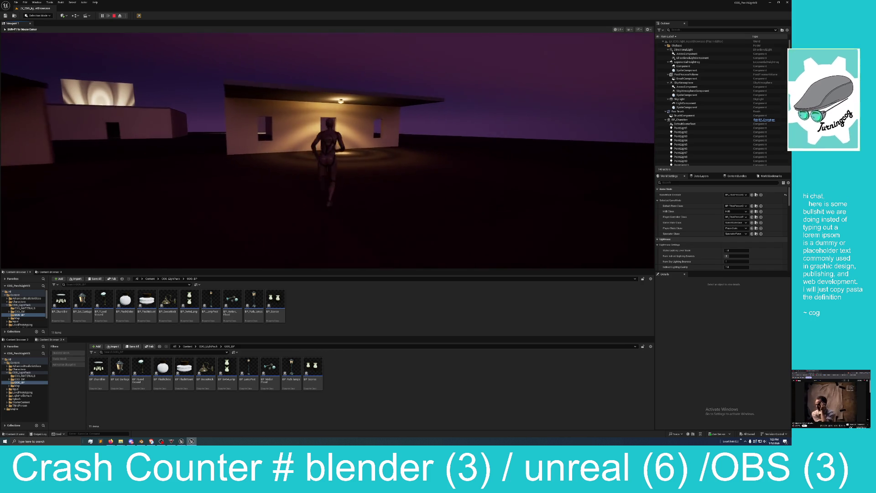
key("w")
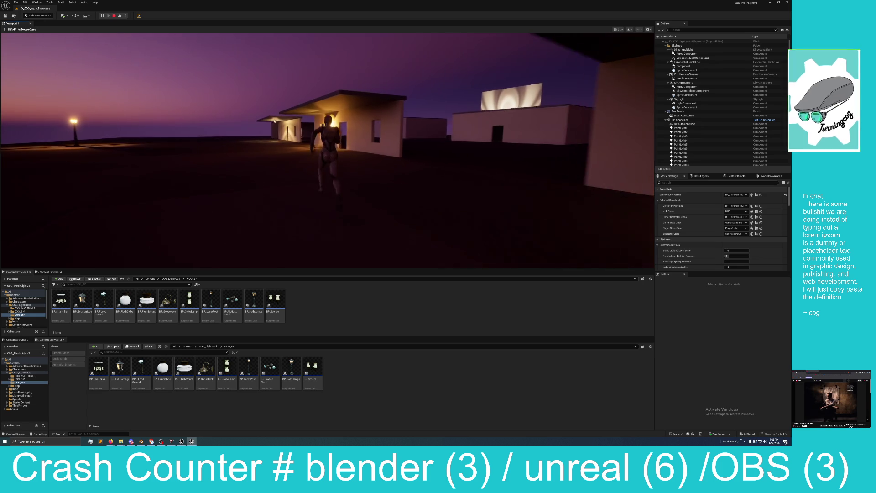
key("w")
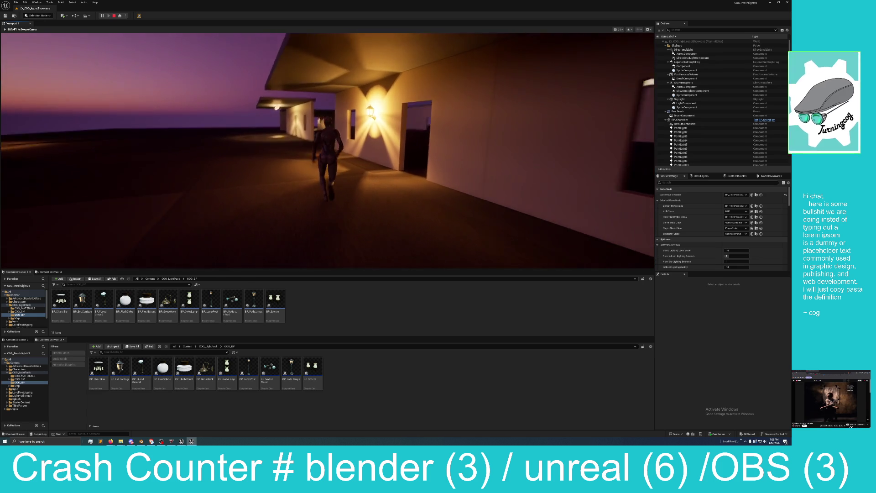
key("w")
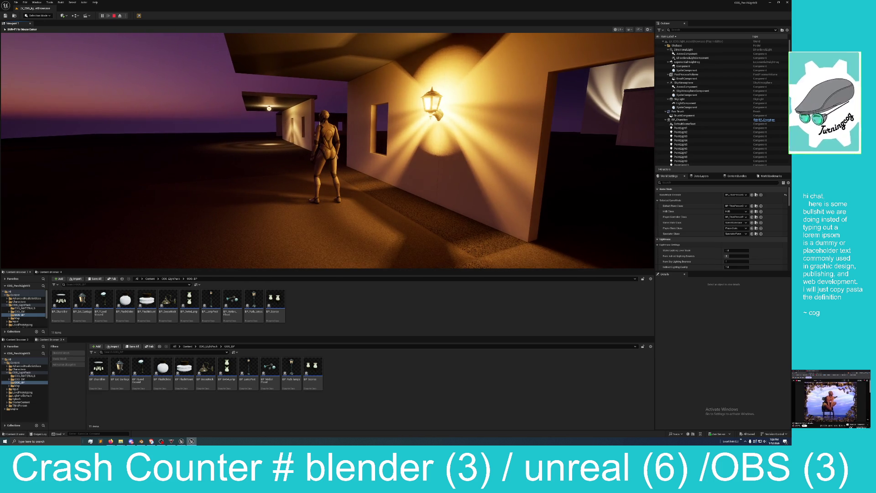
key("w")
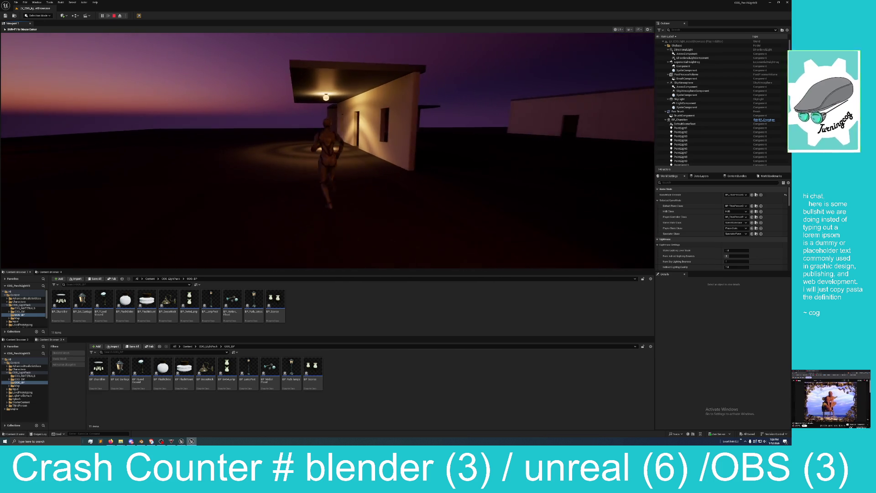
key("w")
key("w")
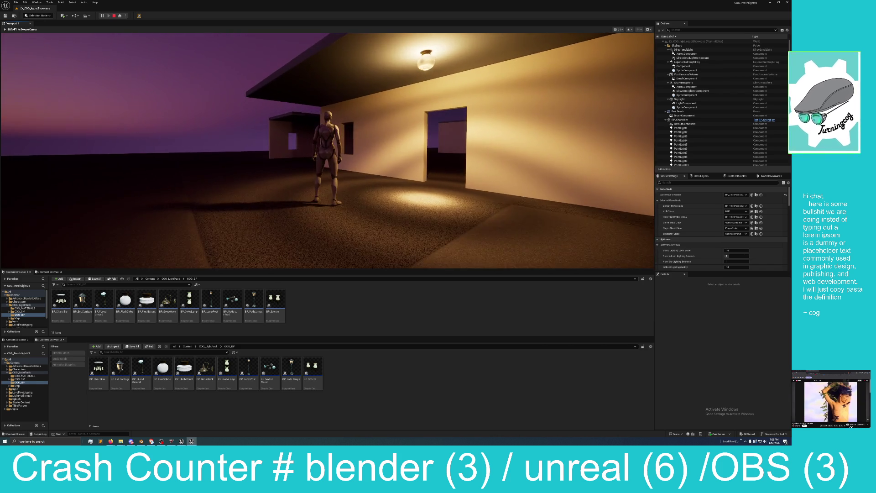
Step: Run into the darkness and back, then through the doorway up to the indoor wall lamp
key("w")
key("w")
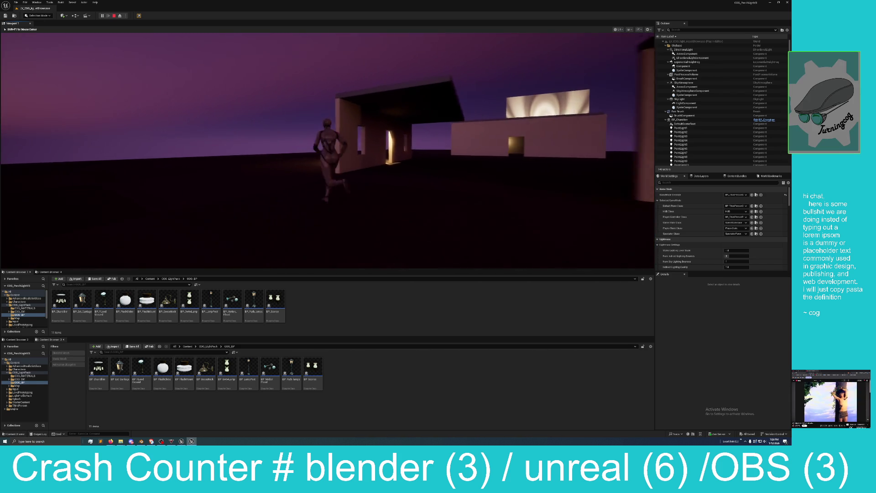
key("w")
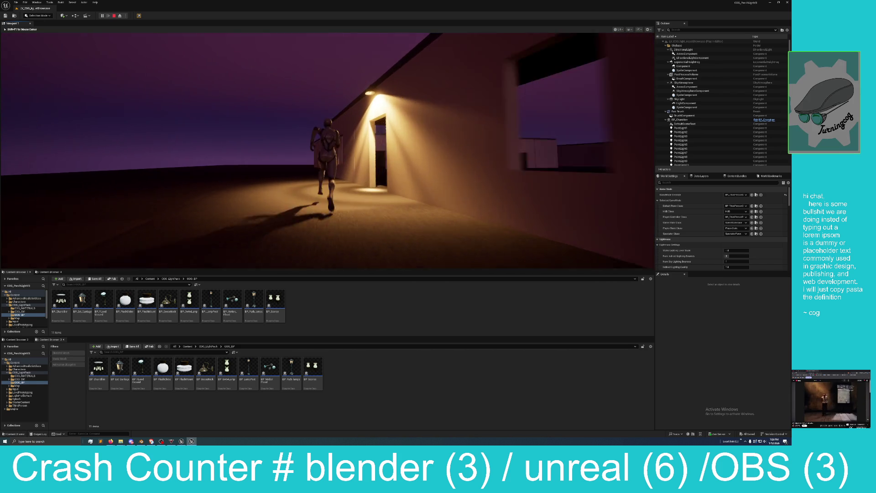
key("w")
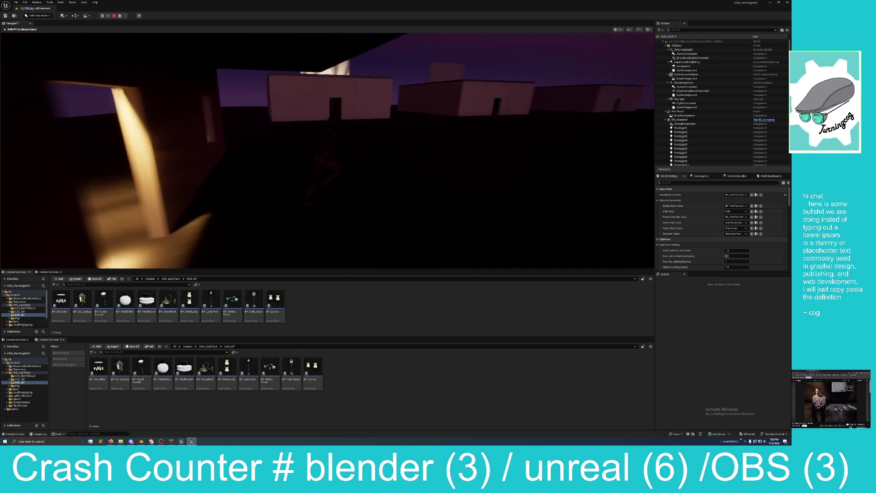
key("w")
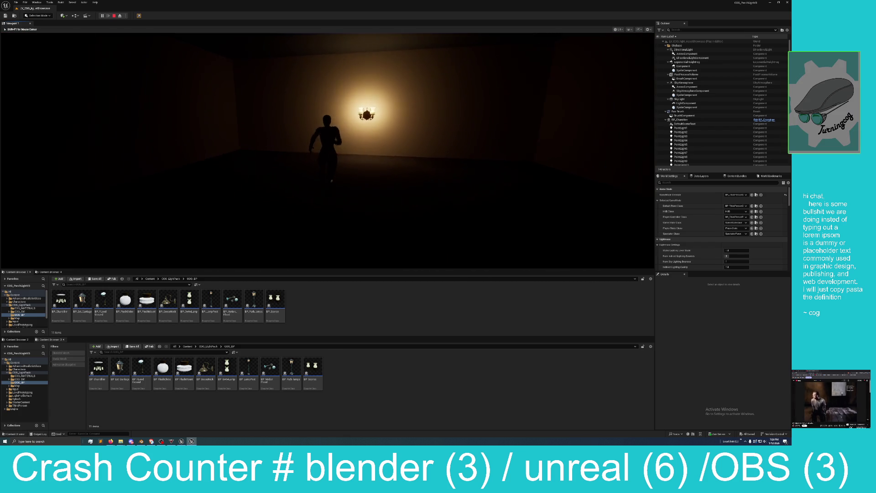
key("w")
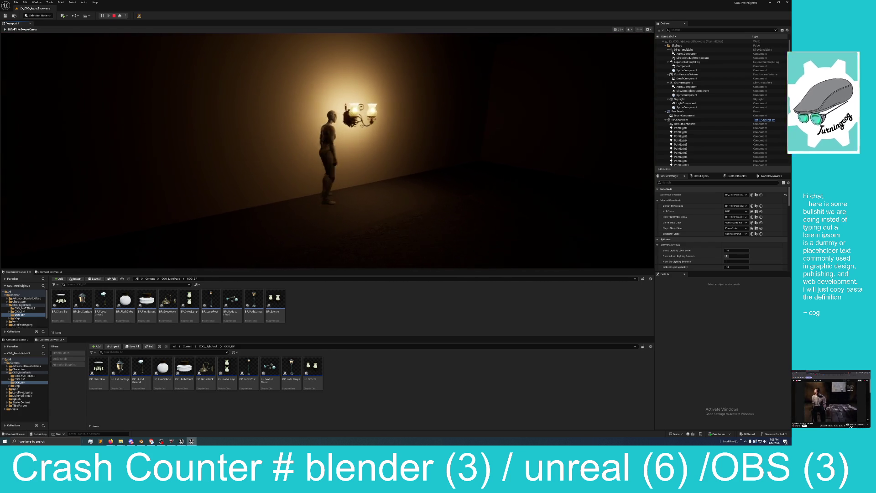
key("w")
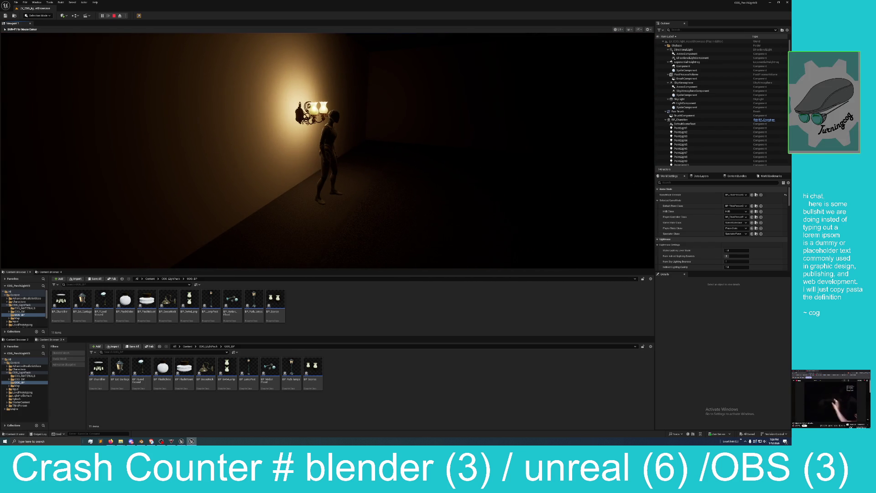
key("w")
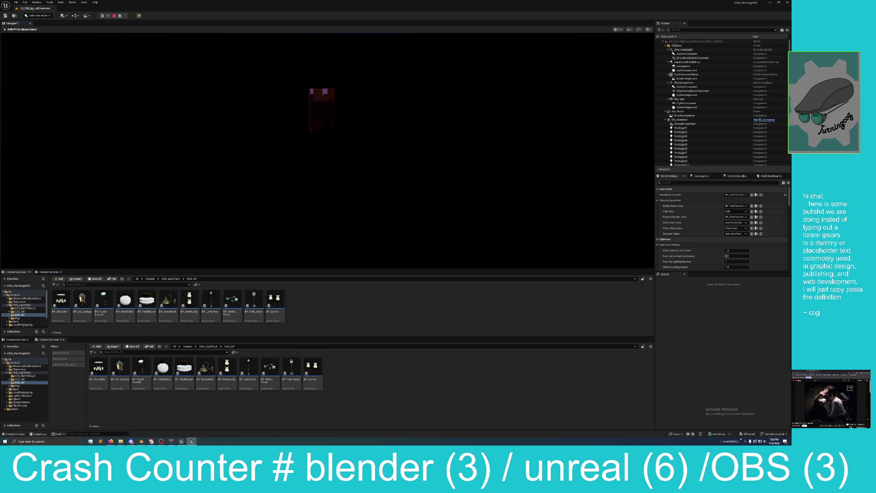
Step: Cross the courtyard into the chandelier-lit room and switch the game to fullscreen with F11
key("w")
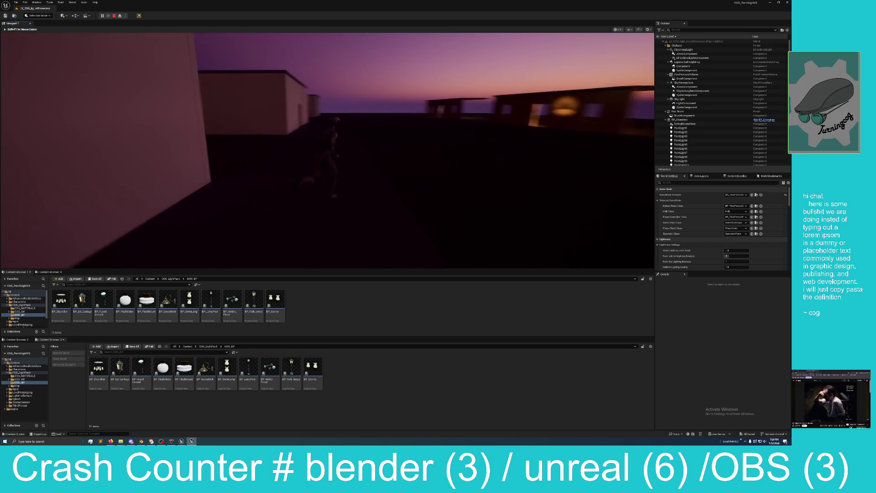
key("w")
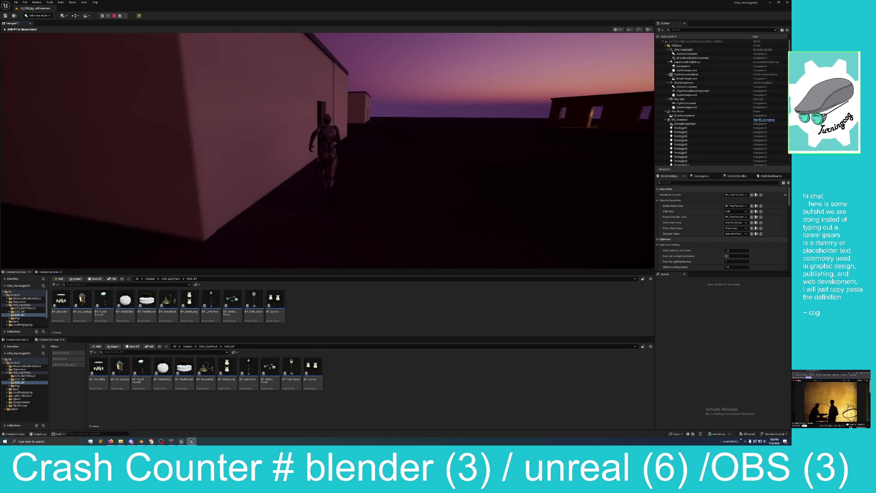
key("w")
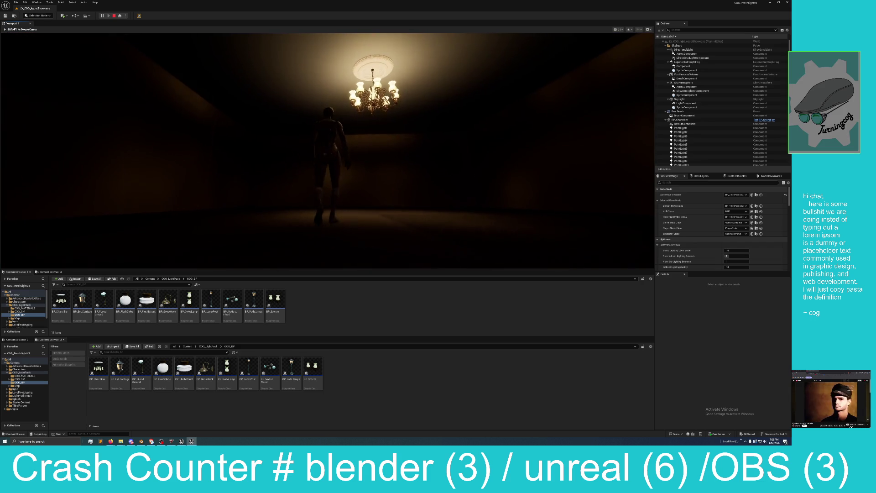
key("w")
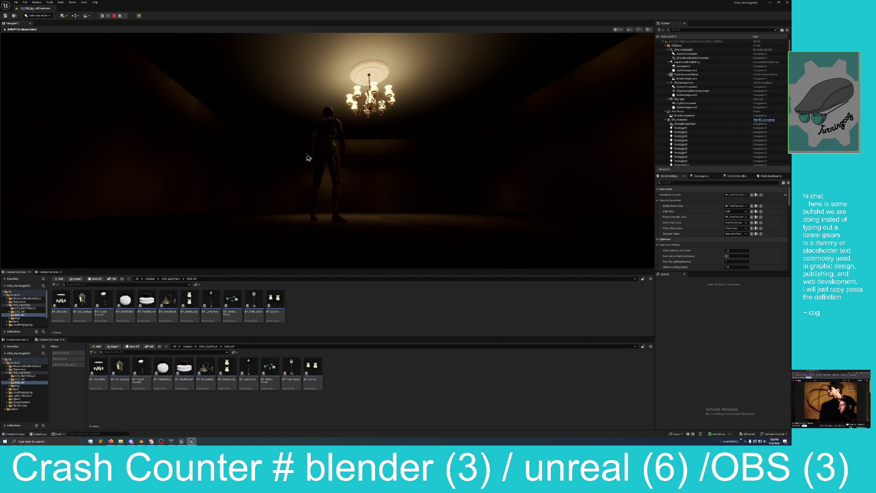
key("F11")
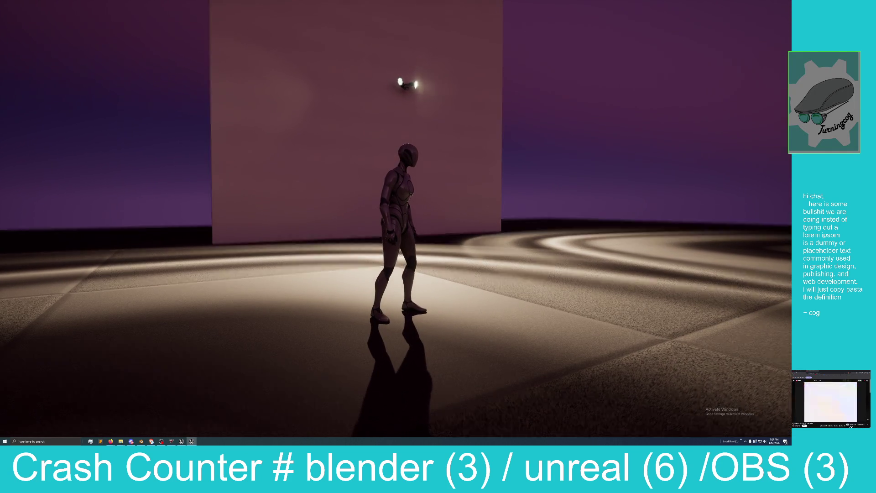
Step: Leave fullscreen, run the character to the wall, then eject with F8 and select the BP_Motion_Flood light
key("F11")
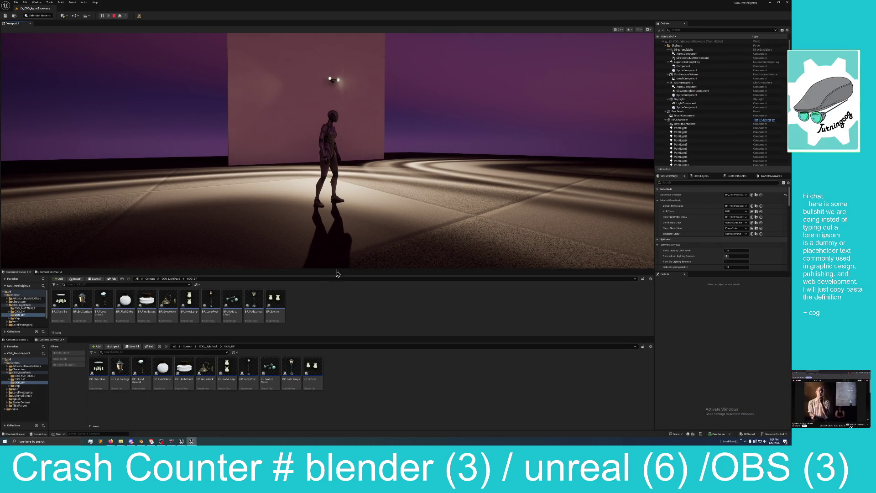
left_click_drag(338, 272, 339, 325)
left_click(339, 297)
key("w")
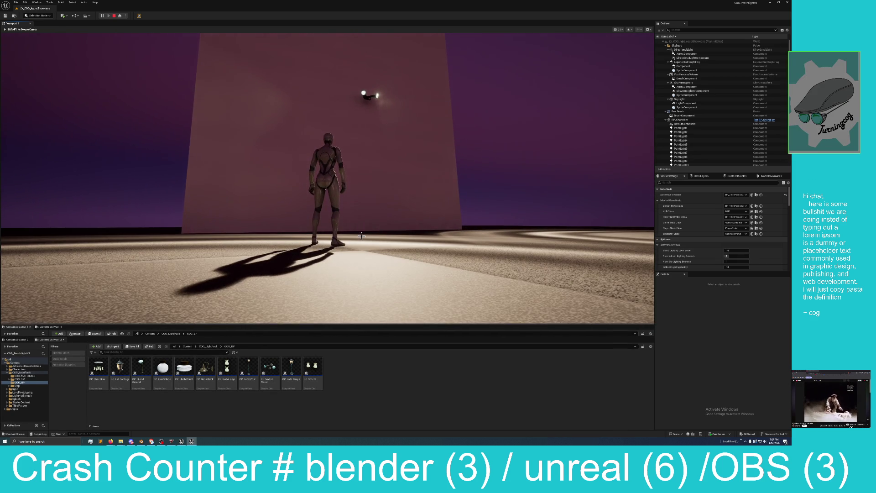
key("F8")
left_click(375, 69)
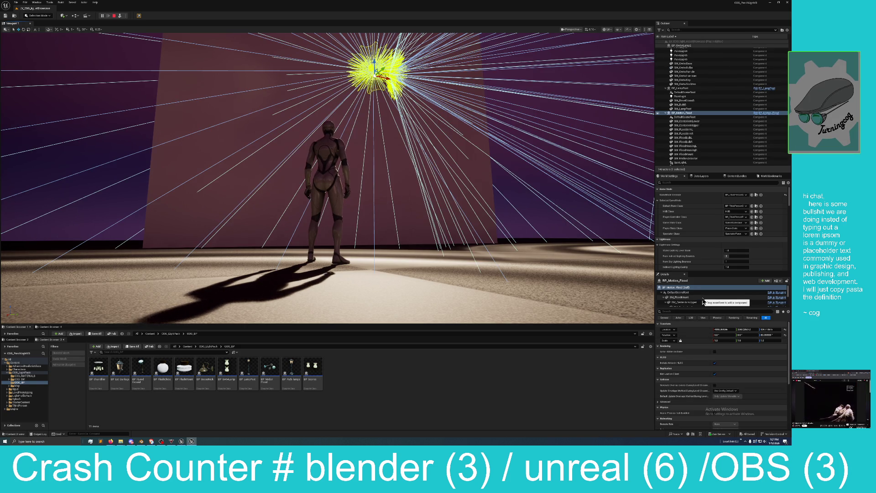
Step: Hide editor gizmos with G, inspect the flood light's arm and housing components, and briefly test-play
key("g")
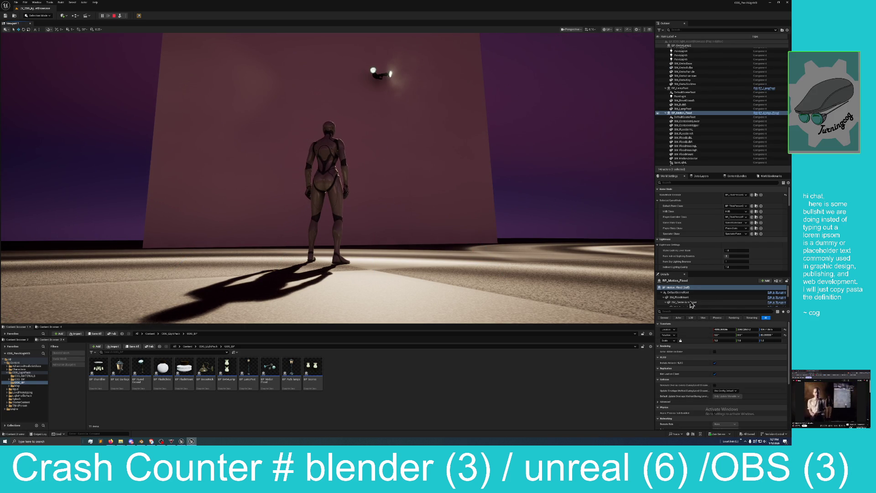
left_click(690, 303)
scroll(692, 306, "down", 2)
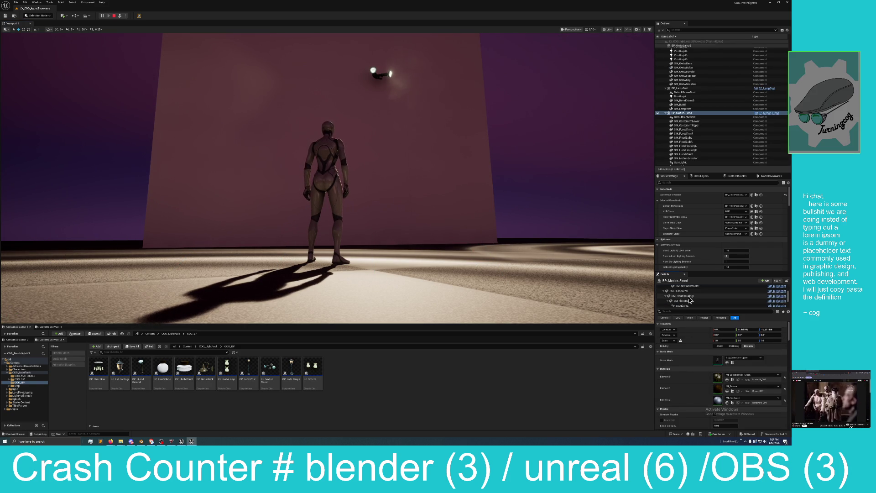
left_click(689, 296)
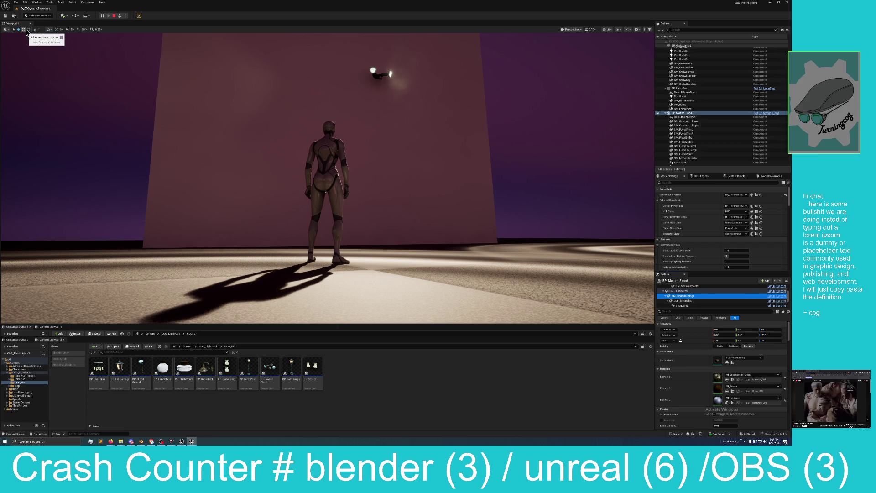
left_click(395, 132)
key("w")
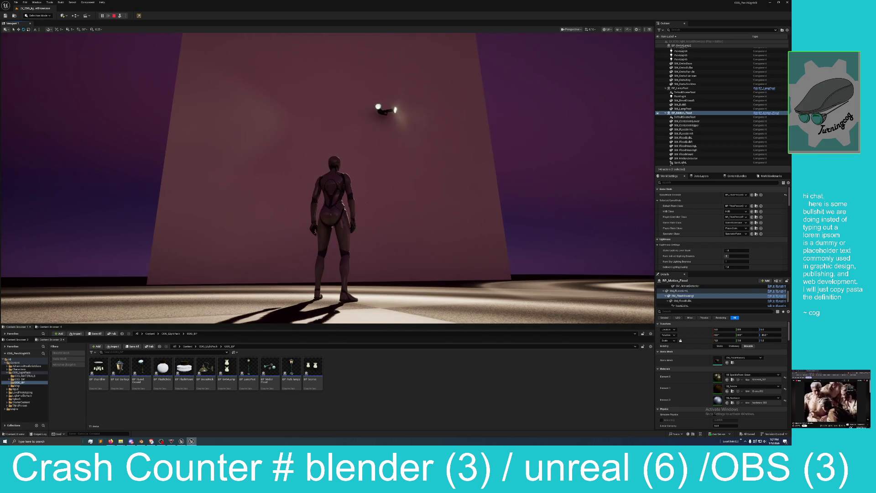
key("Escape")
Step: Undo the first flood light rotation, then rotate SM_FloodHousing to about Z 15 so the beam crosses the floor
left_click_drag(371, 106, 401, 116)
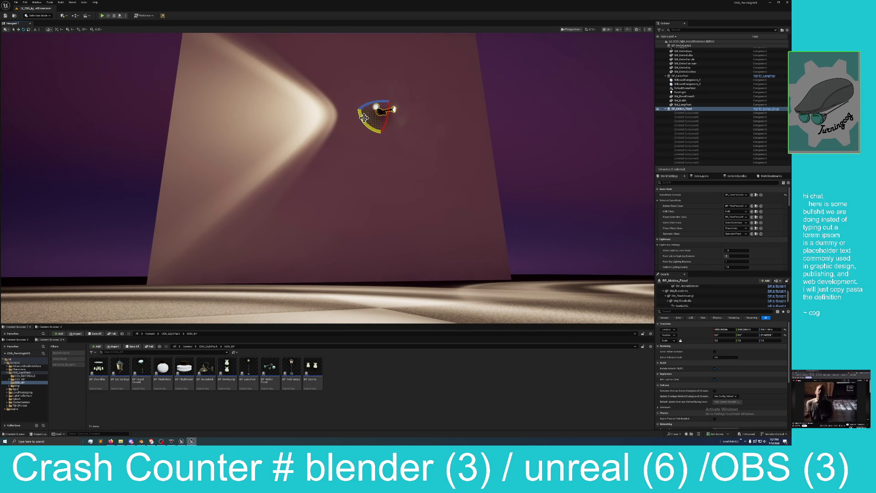
left_click(24, 4)
left_click(36, 23)
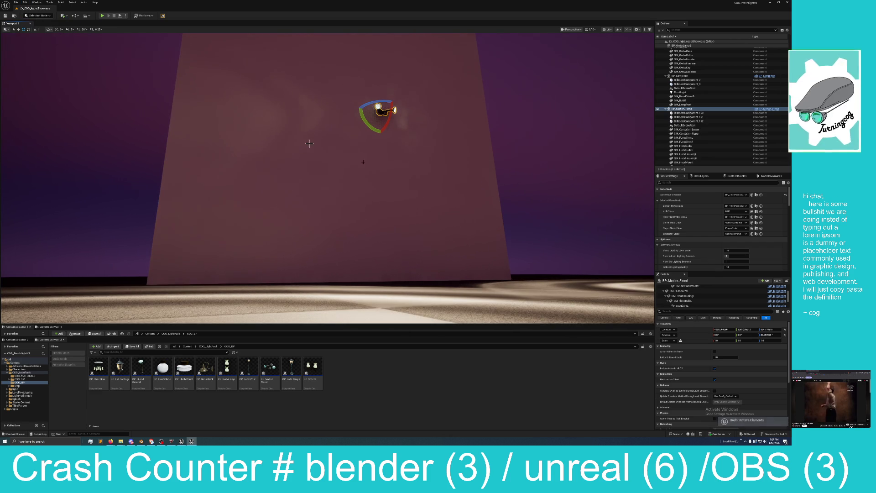
scroll(691, 292, "down", 1)
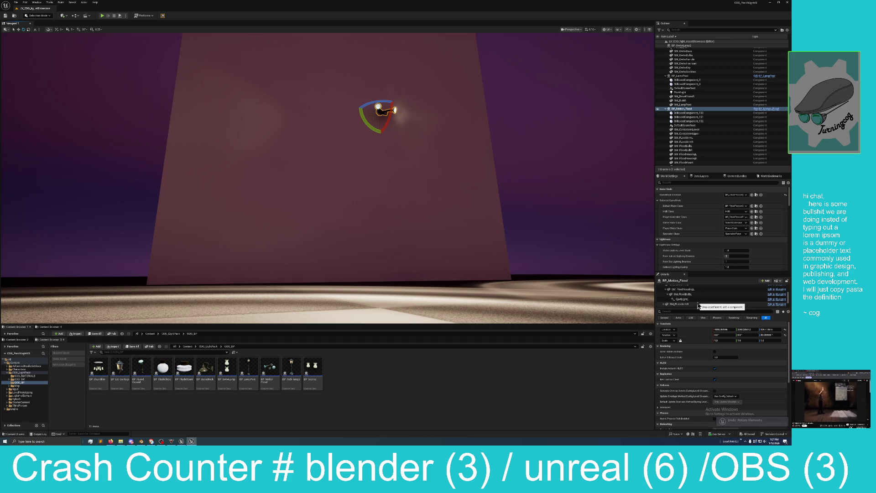
left_click(696, 297)
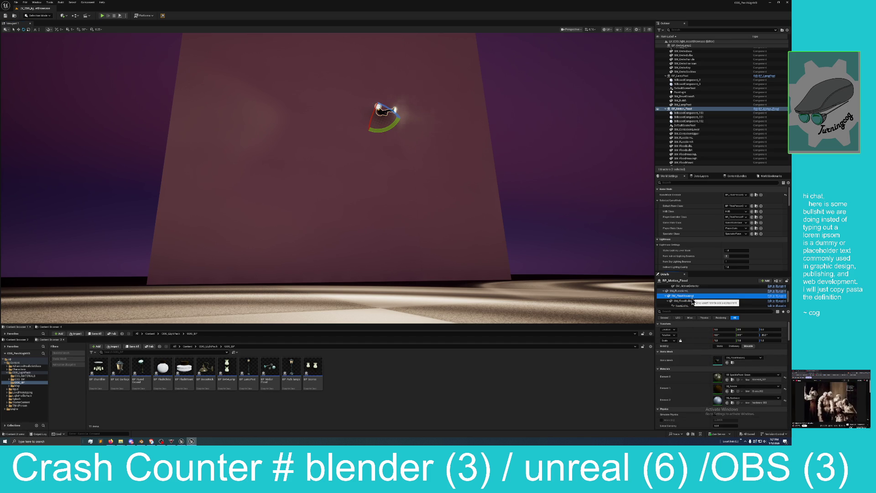
left_click_drag(484, 204, 484, 203)
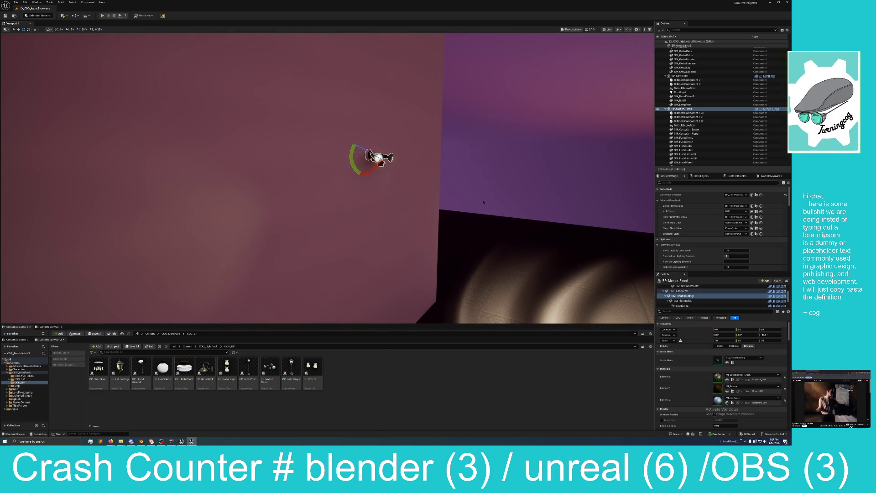
mouse_move(373, 156)
left_mouse_down()
mouse_move(385, 164)
mouse_move(365, 153)
mouse_move(386, 157)
left_mouse_up()
mouse_move(305, 86)
left_mouse_down()
mouse_move(296, 91)
mouse_move(302, 85)
left_mouse_up()
right_click(400, 131)
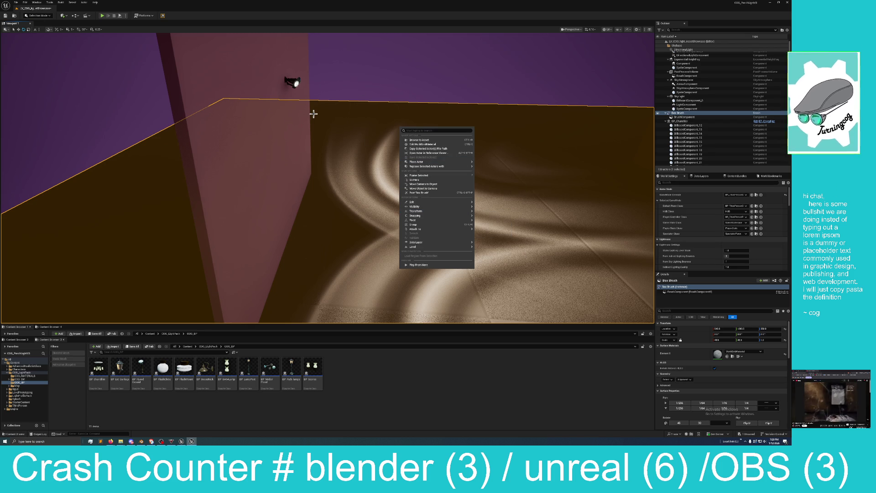
Step: Select the BP_FloodGround floor lamp and rotate its SM_FloodHousing to Z 27.19
left_click(404, 71)
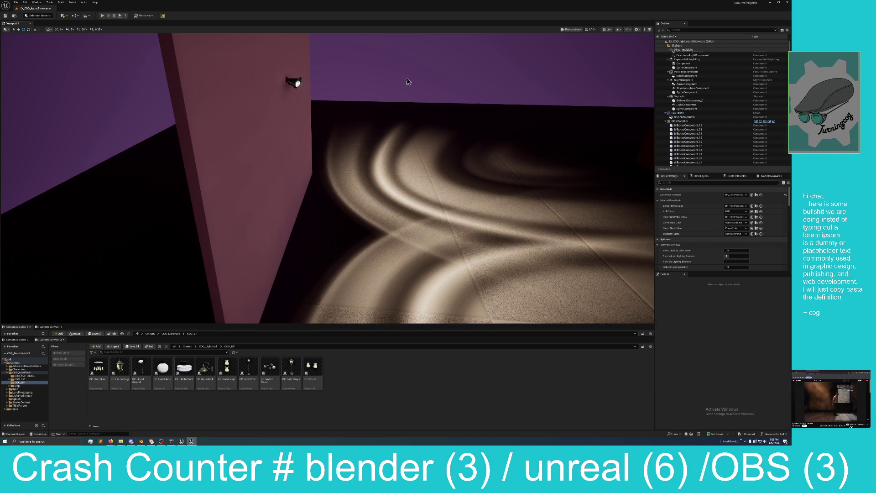
key("Up")
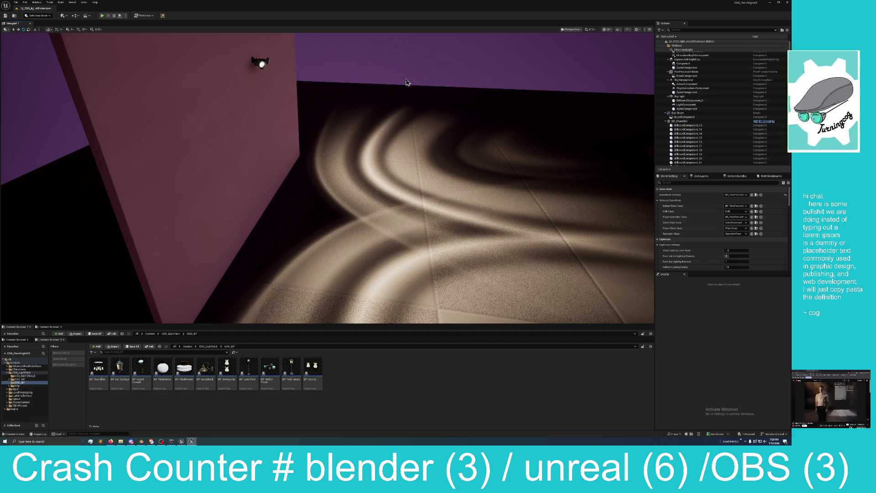
left_click_drag(396, 82, 347, 89)
mouse_move(421, 91)
left_mouse_down()
mouse_move(421, 73)
mouse_move(421, 91)
left_mouse_up()
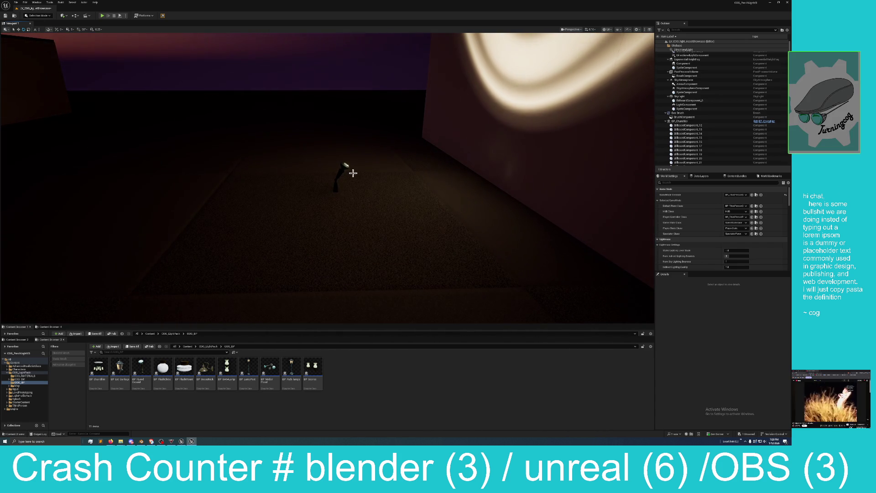
left_click(344, 171)
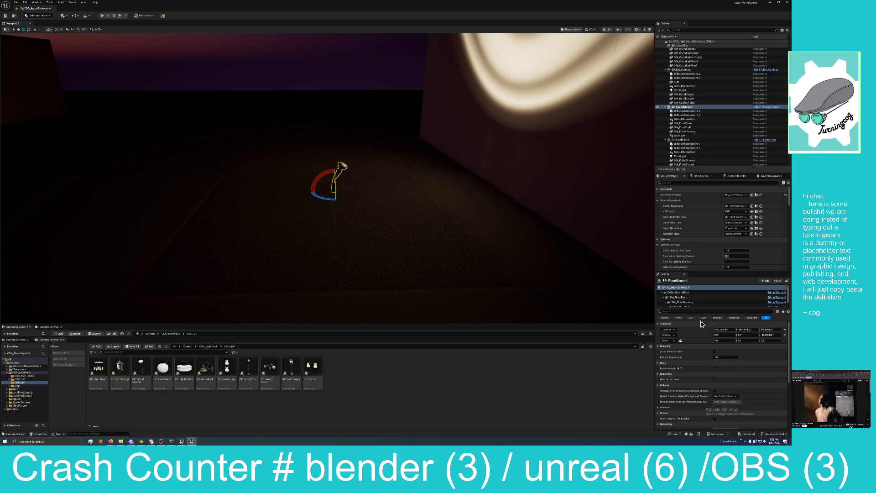
left_click(690, 295)
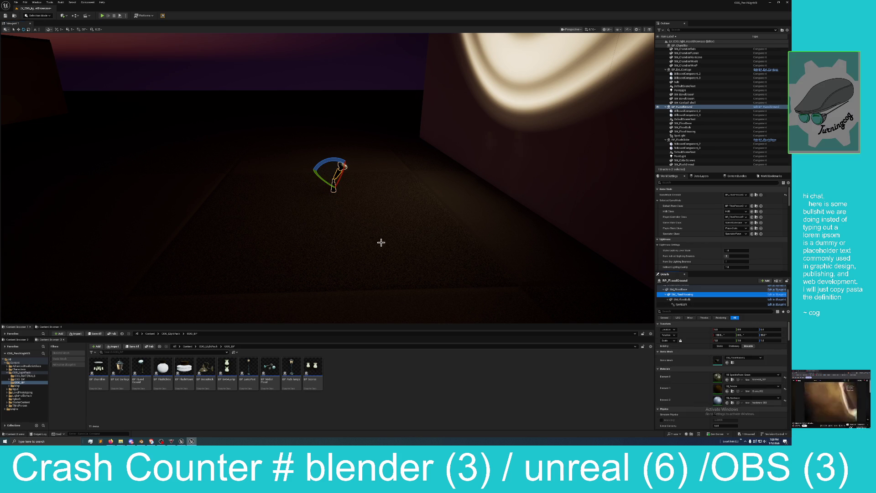
mouse_move(320, 163)
left_mouse_down()
mouse_move(358, 196)
mouse_move(338, 187)
mouse_move(320, 162)
mouse_move(283, 164)
mouse_move(269, 141)
left_mouse_up()
Step: Select the BP_GooseNeck wall lamp above the doorway and pull the view back
left_click_drag(392, 127, 392, 127)
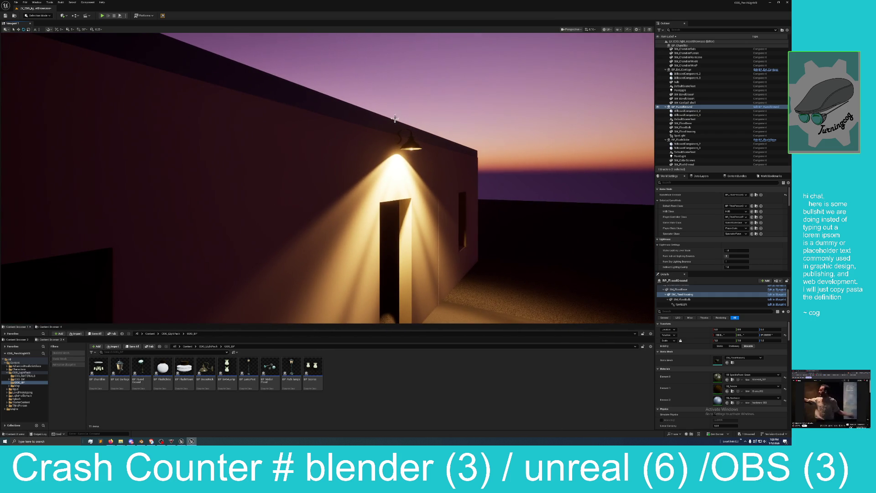
left_click(405, 135)
left_click(413, 146)
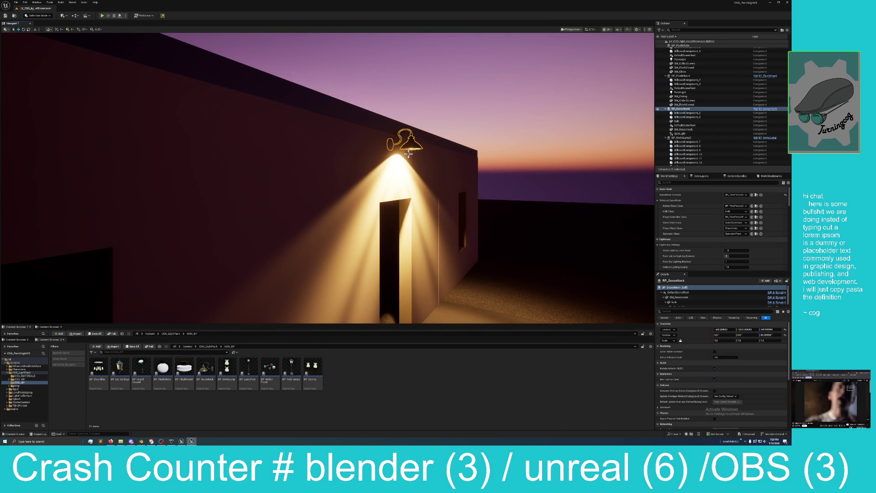
mouse_move(411, 146)
left_mouse_down()
mouse_move(409, 211)
mouse_move(421, 223)
mouse_move(409, 169)
left_mouse_up()
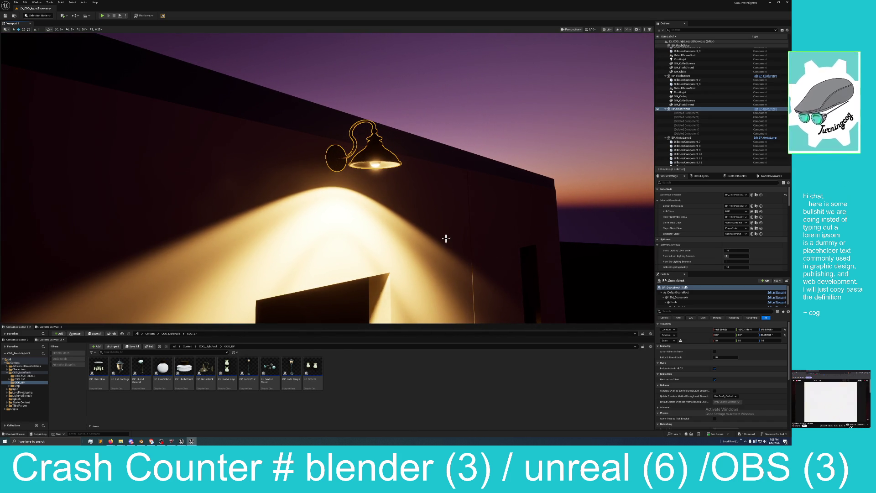
double_click(207, 368)
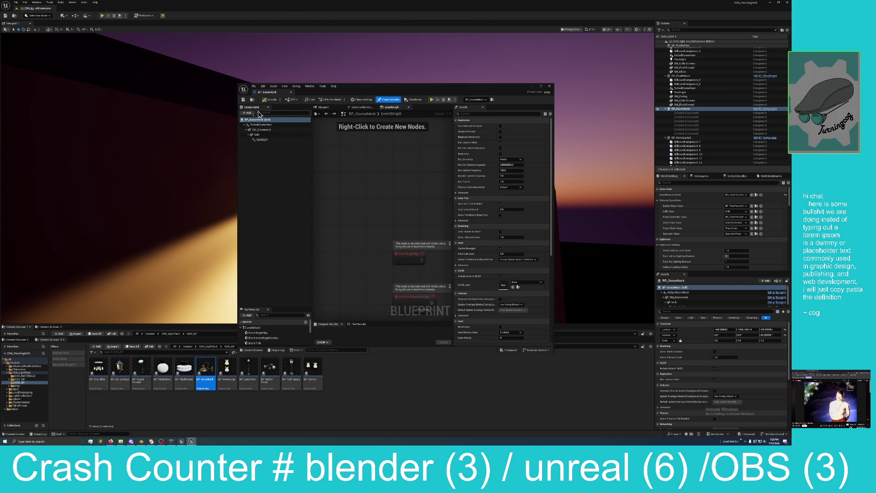
left_click(325, 108)
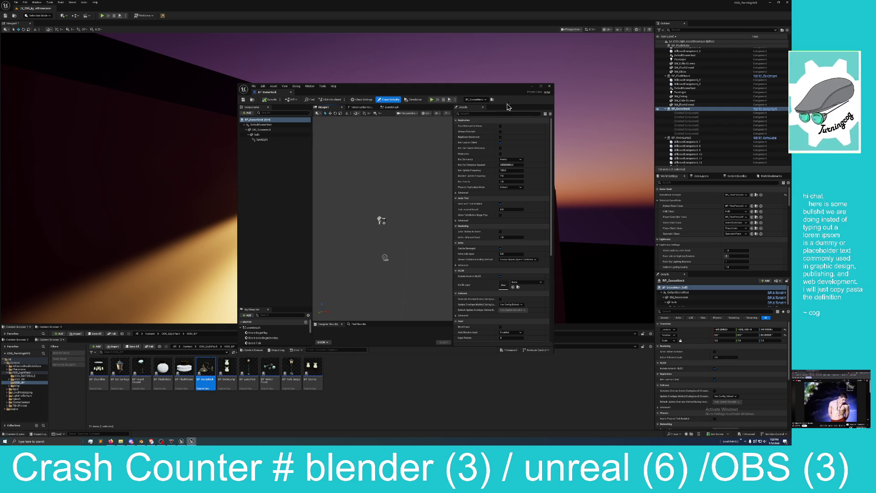
left_click(541, 87)
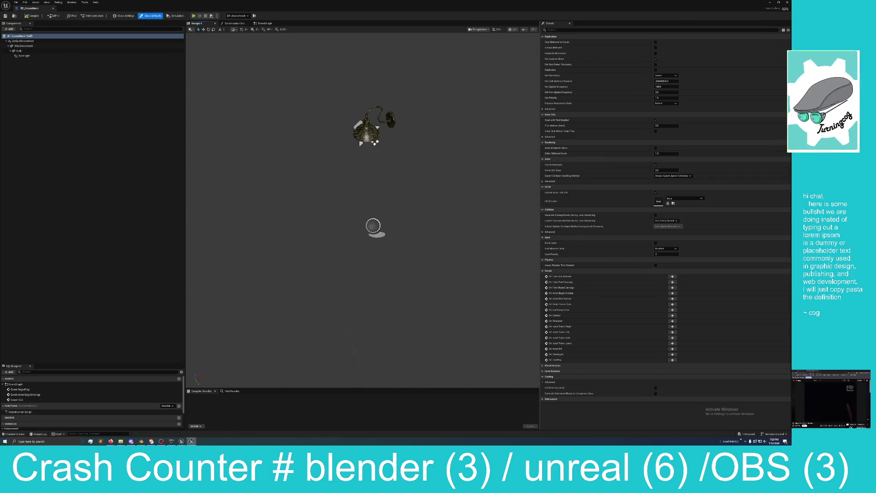
scroll(378, 215, "up", 5)
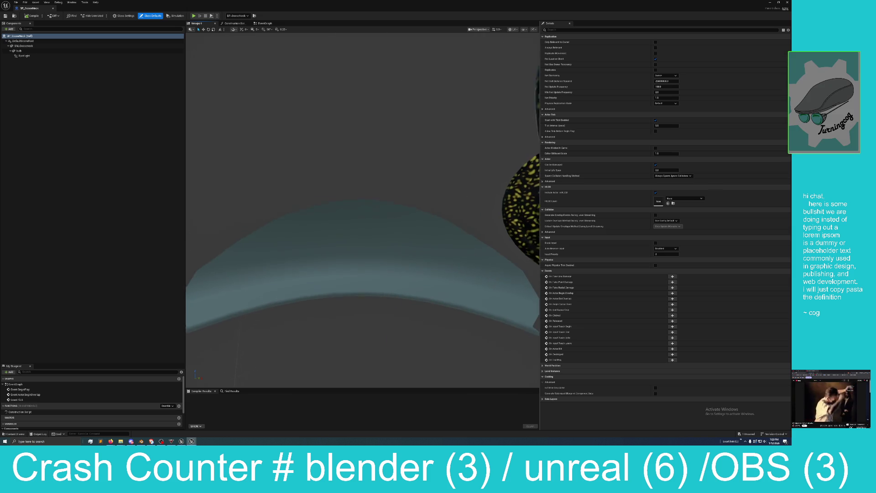
scroll(368, 226, "down", 5)
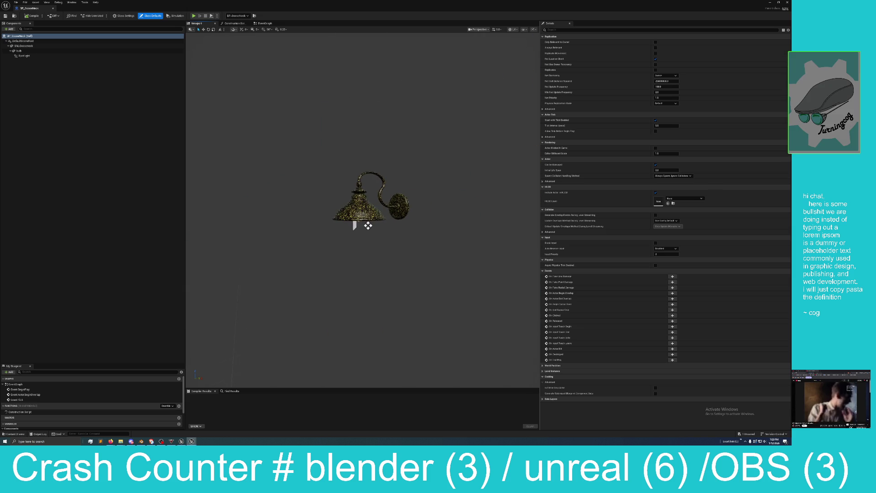
scroll(368, 226, "up", 5)
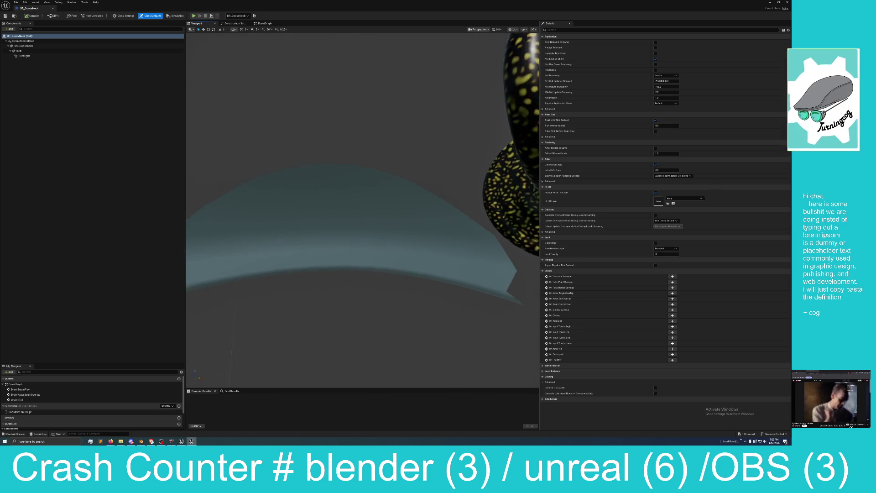
scroll(368, 225, "down", 5)
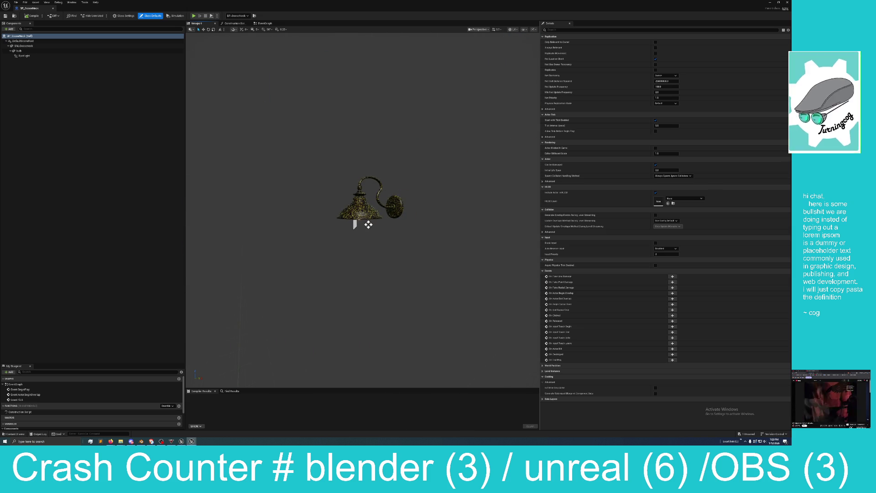
scroll(368, 225, "up", 4)
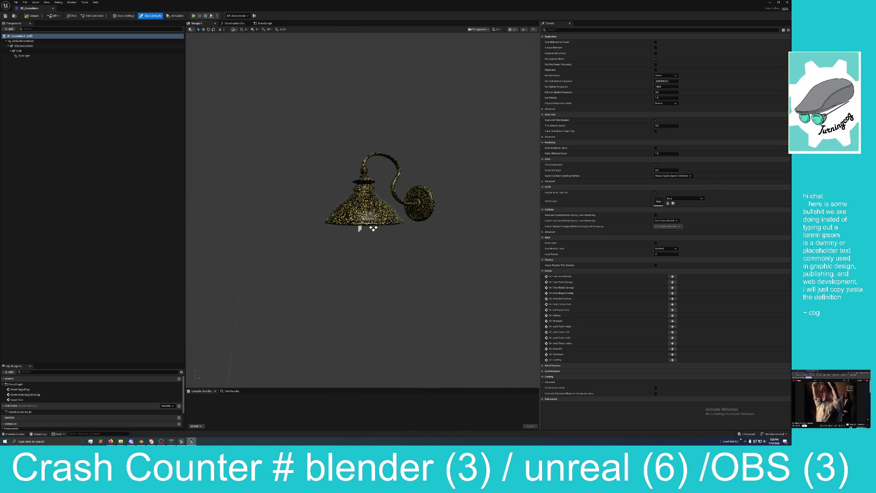
scroll(373, 228, "up", 3)
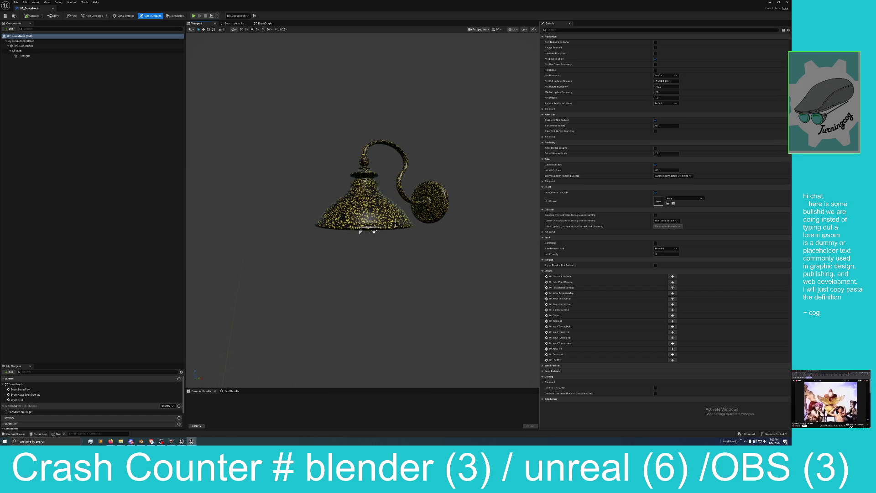
left_click(787, 4)
scroll(499, 172, "up", 5)
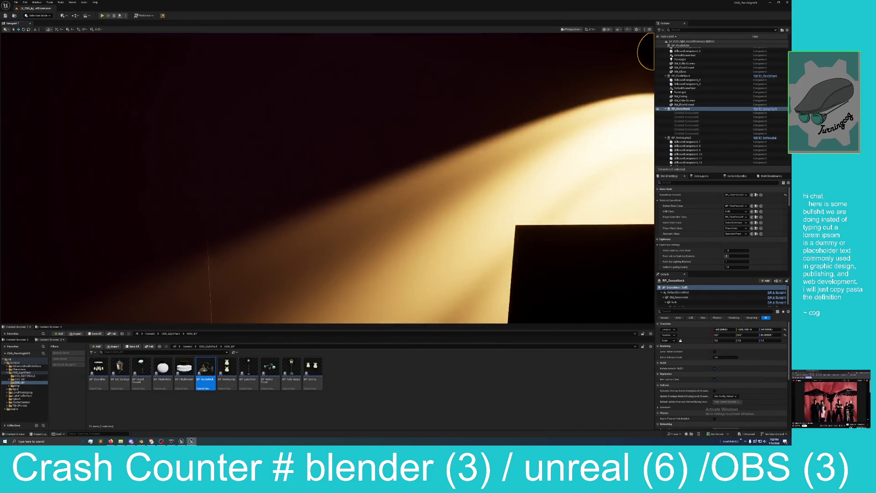
Step: Look over the lit buildings, close the showcase with Don't Save, then select a fence near the horse
scroll(328, 178, "down", 10)
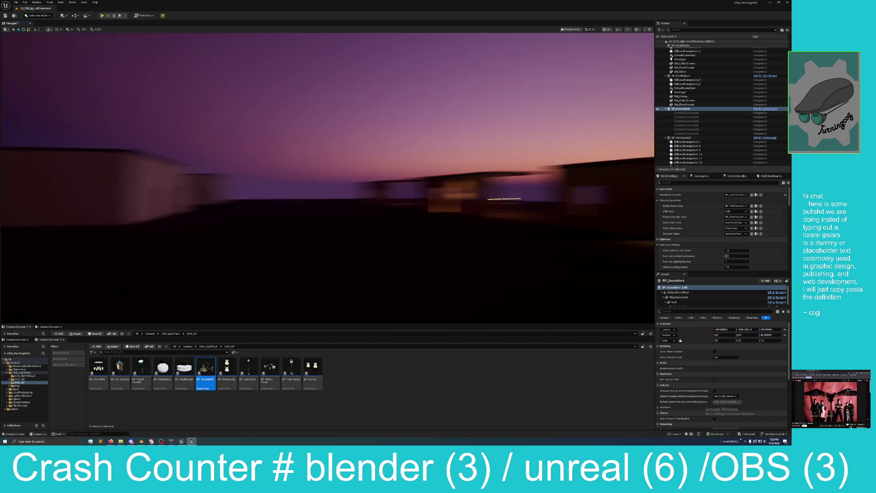
left_click_drag(328, 178, 296, 183)
mouse_move(437, 196)
left_mouse_down()
mouse_move(437, 210)
mouse_move(438, 202)
left_mouse_up()
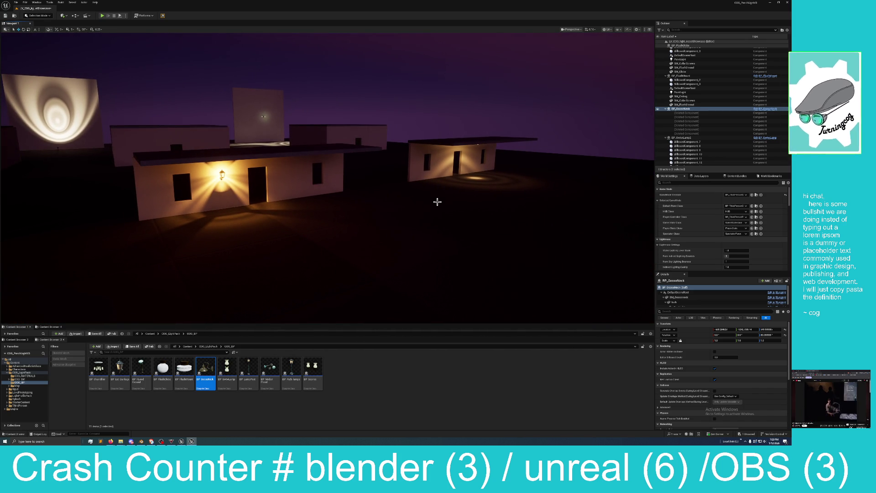
mouse_move(448, 185)
left_mouse_down()
mouse_move(436, 187)
mouse_move(451, 188)
left_mouse_up()
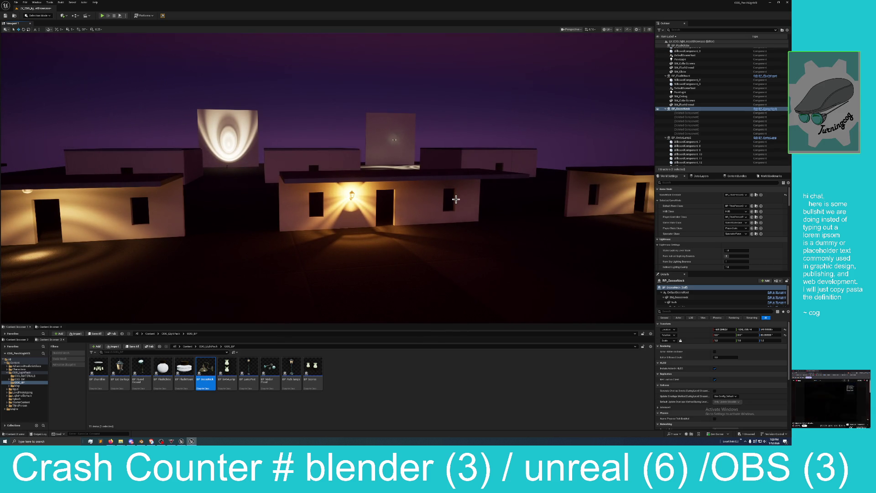
left_click(786, 3)
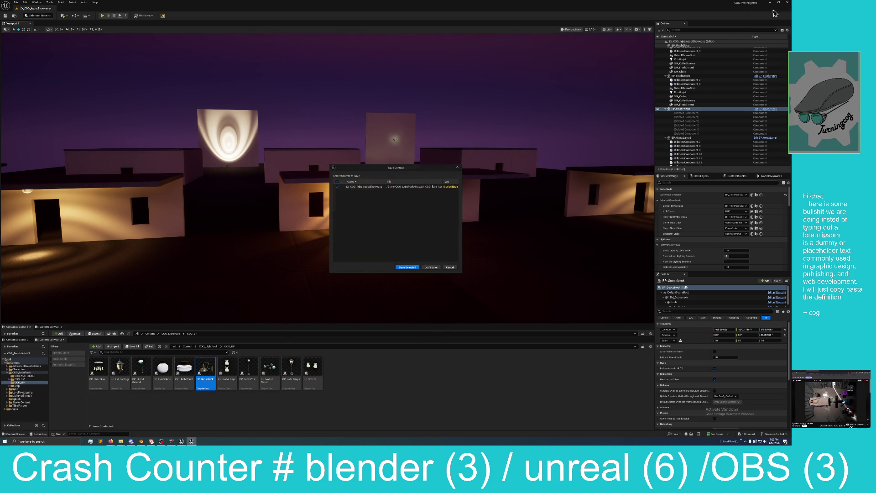
left_click(432, 268)
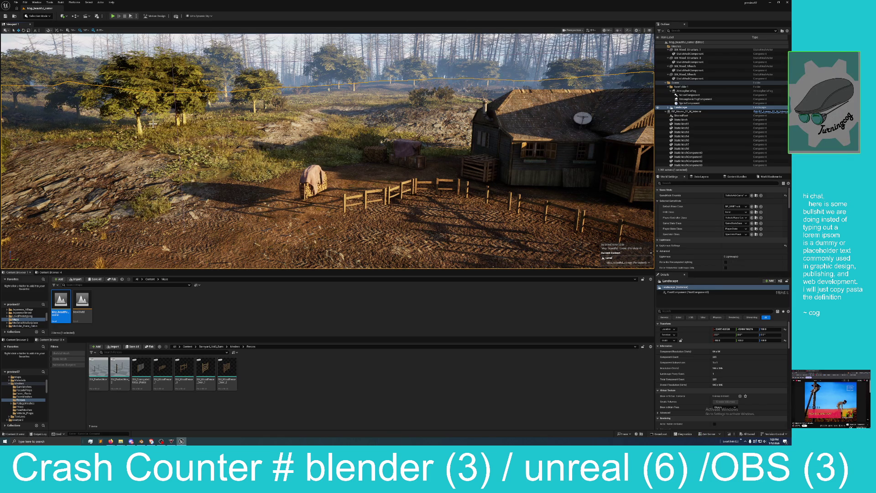
left_click(370, 191)
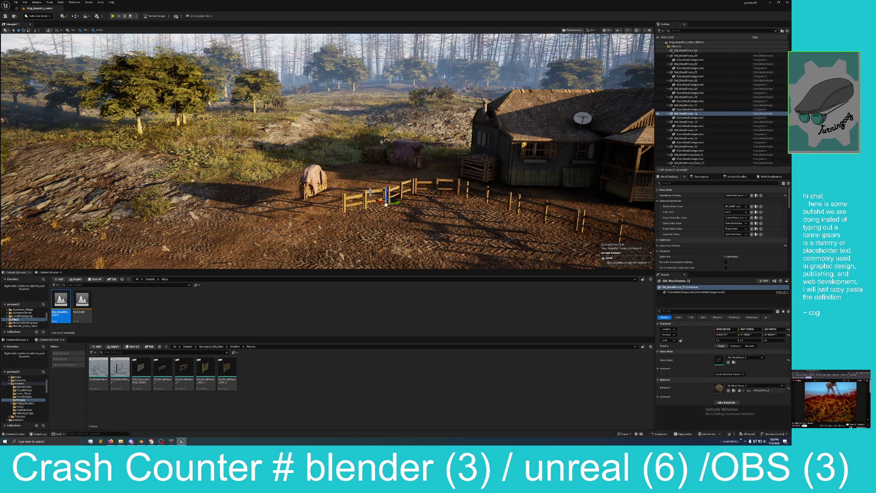
left_click(405, 187, "ctrl")
left_click(455, 181, "ctrl")
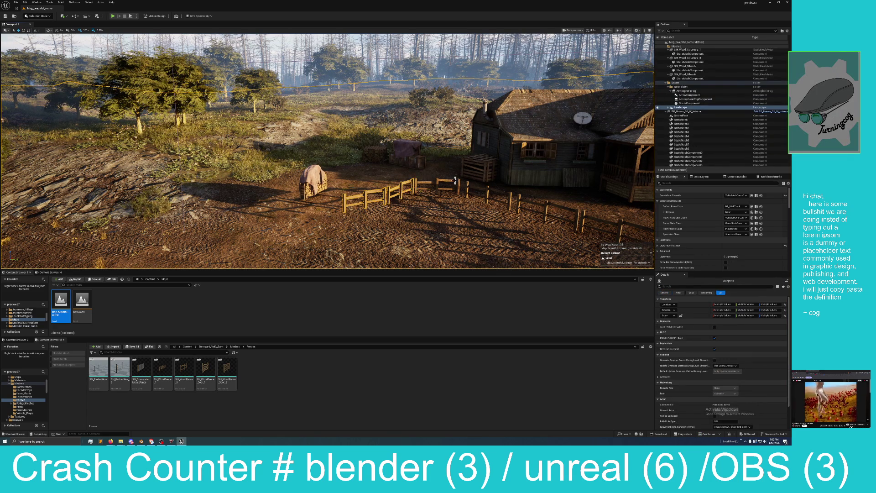
left_click(422, 185)
mouse_move(422, 185)
left_mouse_down()
mouse_move(441, 176)
mouse_move(421, 193)
left_mouse_up()
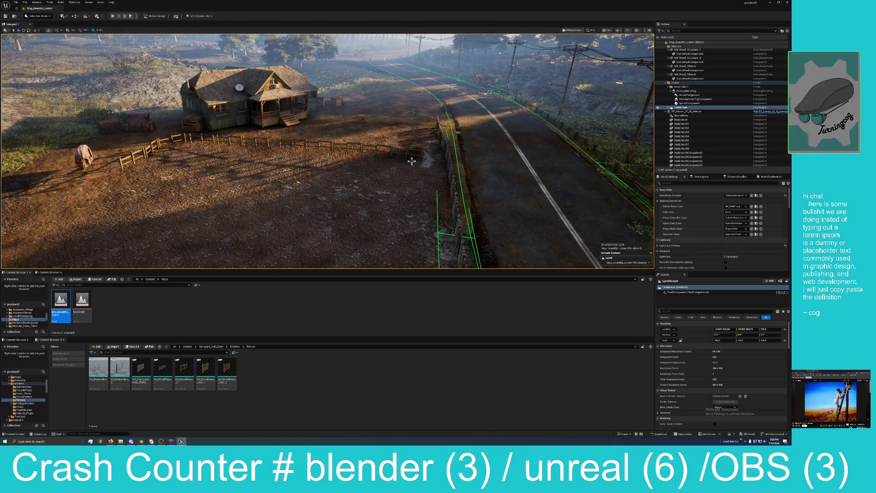
left_click_drag(410, 152, 411, 132)
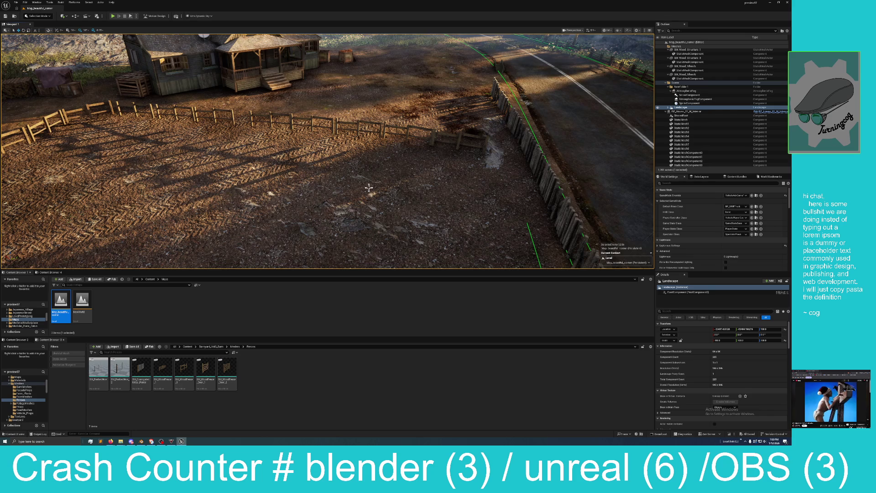
mouse_move(370, 188)
left_mouse_down()
mouse_move(356, 171)
mouse_move(356, 190)
mouse_move(301, 178)
mouse_move(301, 169)
mouse_move(325, 178)
mouse_move(315, 174)
left_mouse_up()
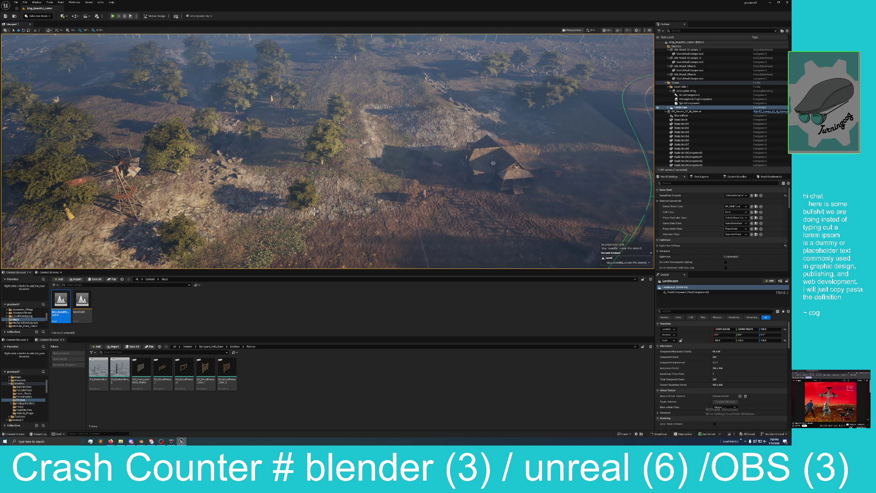
Step: Enter Landscape mode and pick the Smooth sculpt tool with brush size about 17881
left_click(38, 16)
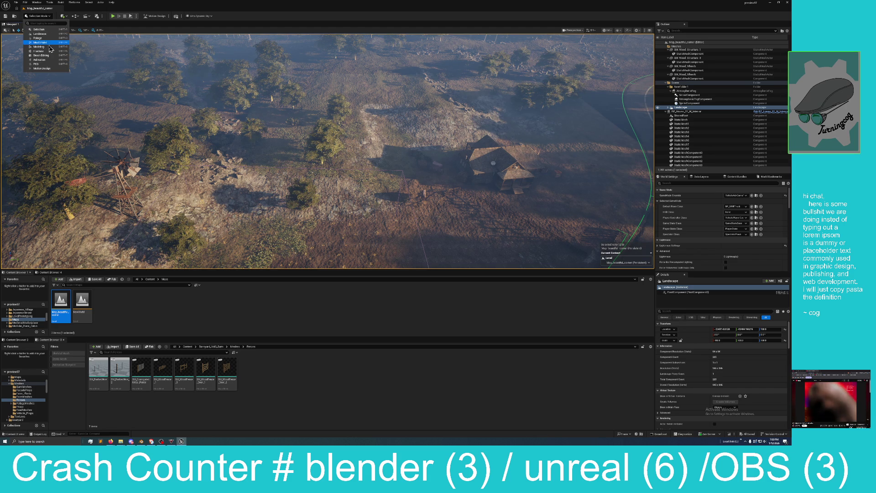
left_click(38, 34)
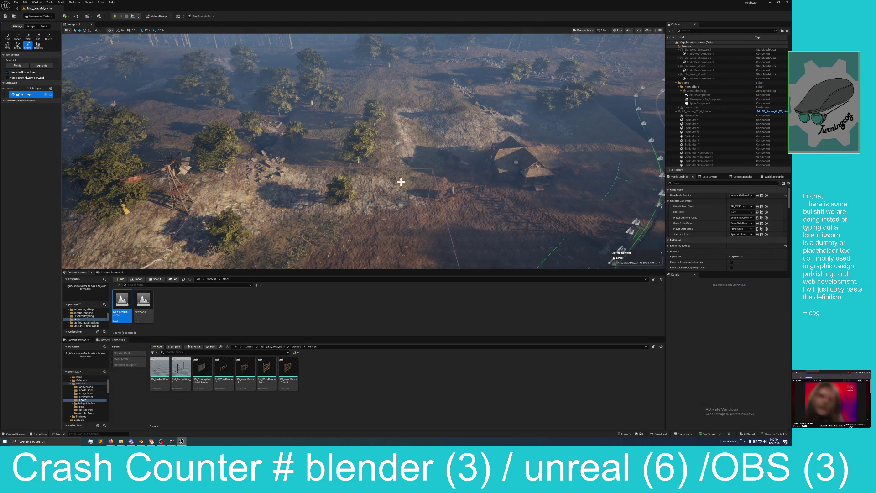
left_click(29, 26)
left_click(8, 39)
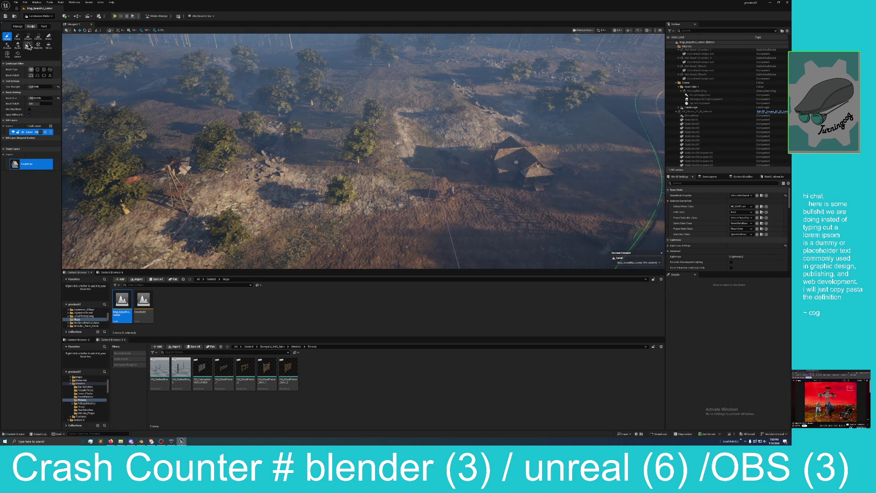
left_click(28, 36)
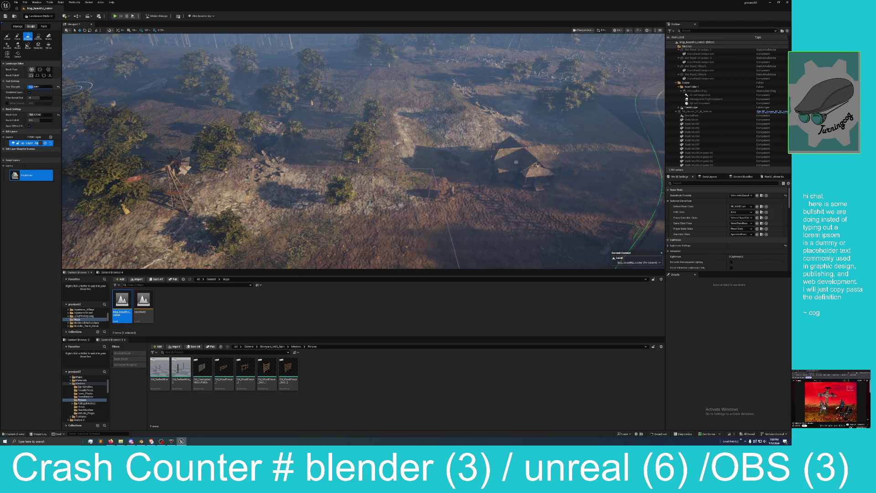
left_click_drag(34, 114, 41, 115)
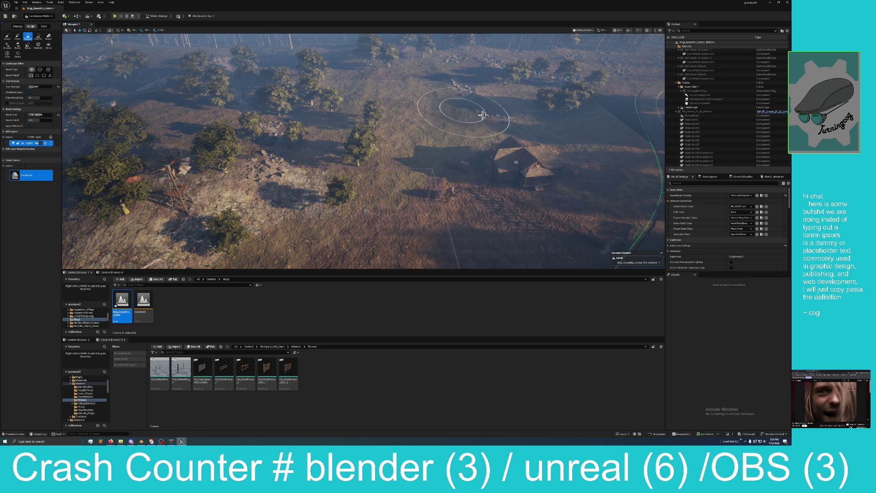
Step: Fly around the farmhouse to a high view, then switch back to the Sculpt tool
key("w")
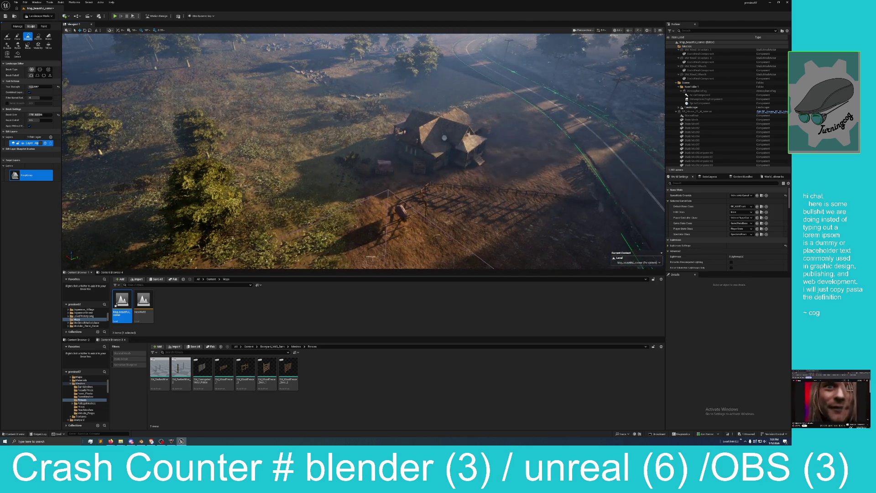
key("w")
key("d")
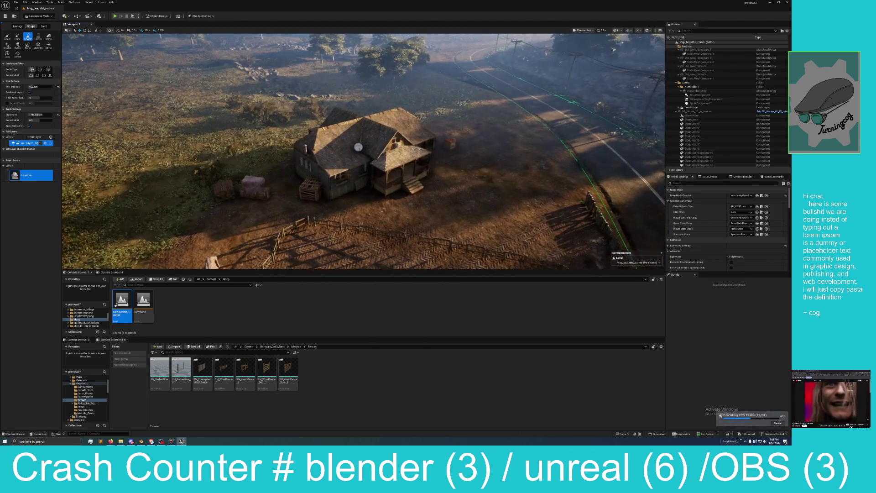
key("d")
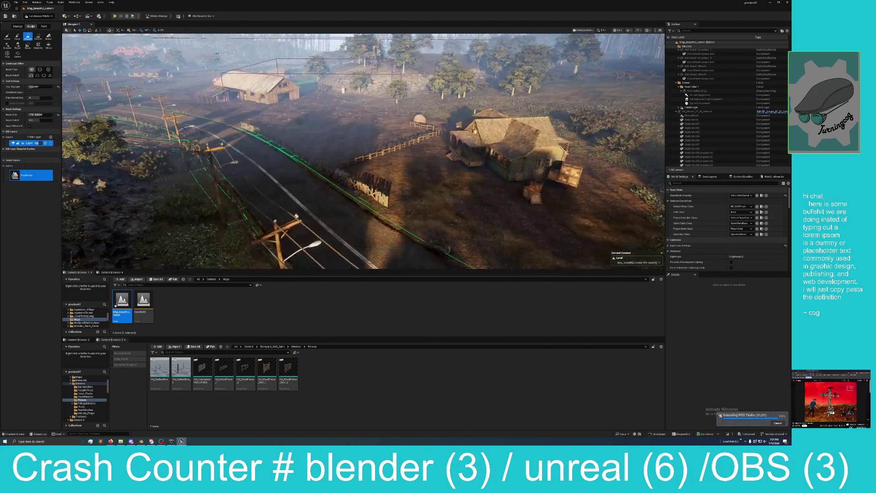
key("w")
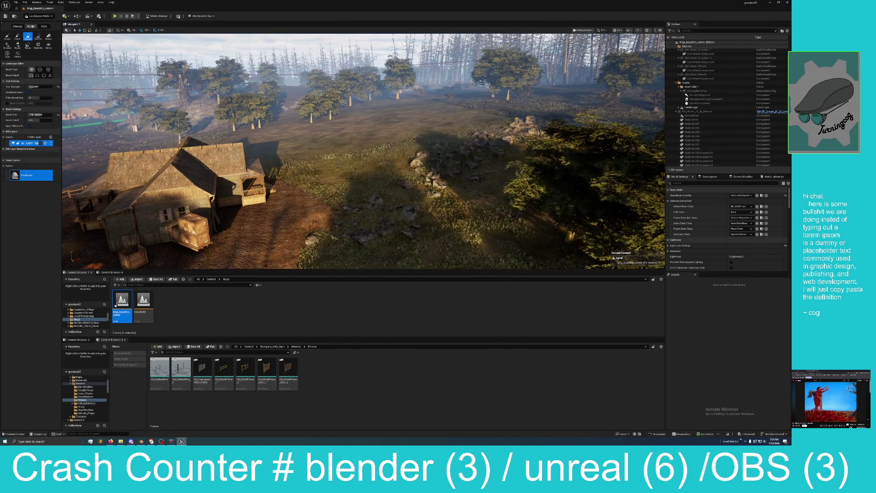
key("s")
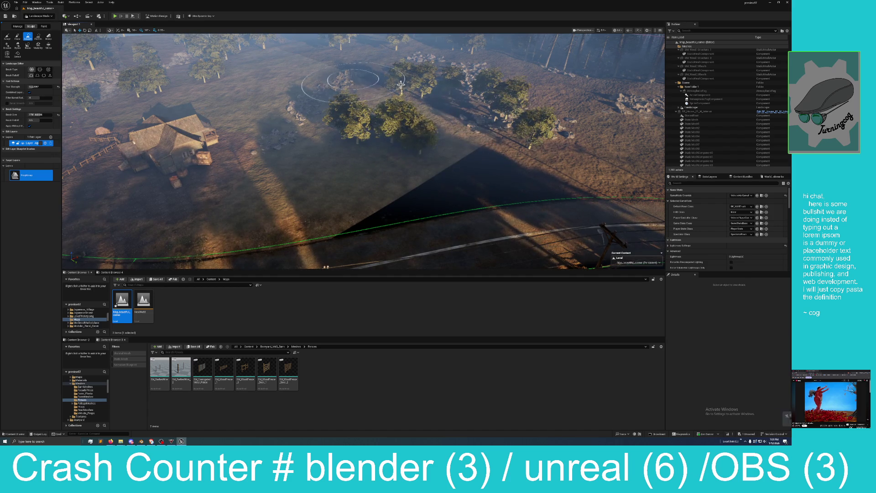
left_click(9, 39)
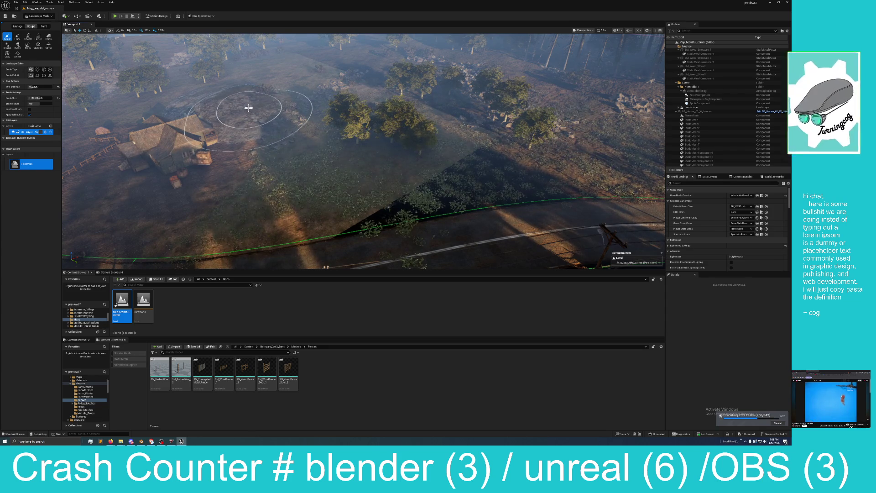
left_click(25, 2)
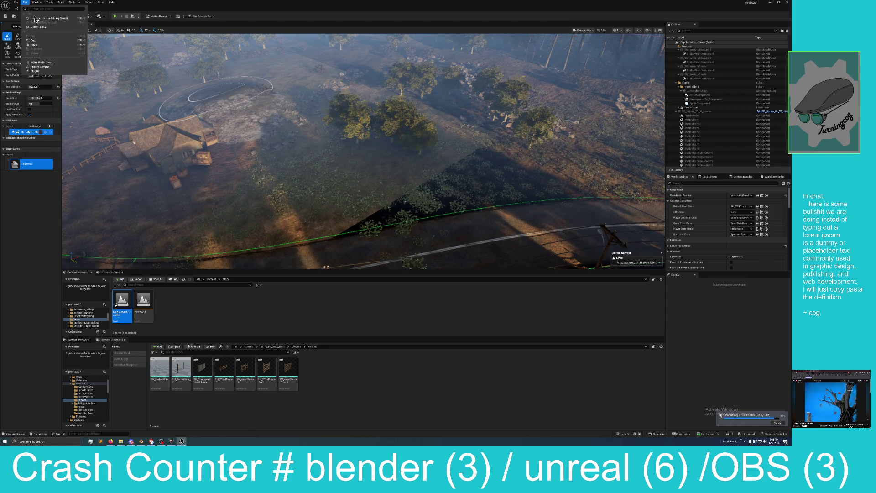
Step: Undo the last sculpt stroke and carve the ground near the upper rocks
left_click(39, 18)
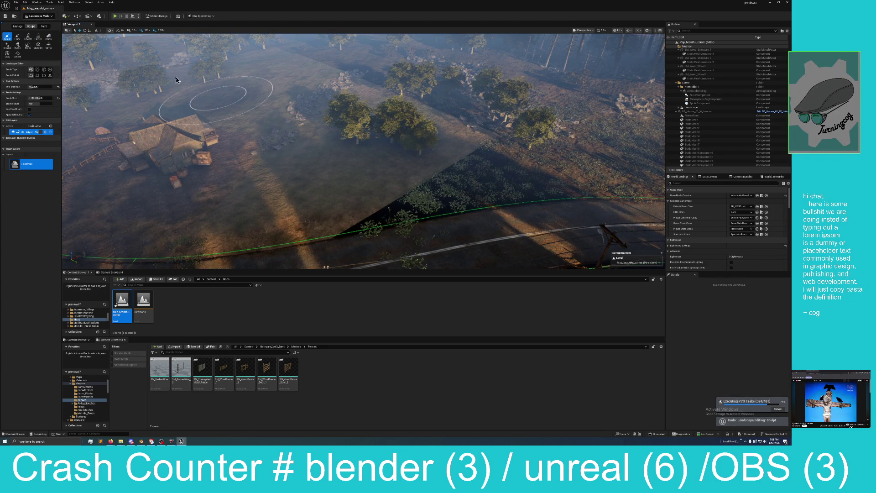
mouse_move(186, 94)
left_mouse_down()
mouse_move(310, 146)
mouse_move(335, 136)
mouse_move(256, 100)
mouse_move(322, 147)
mouse_move(303, 88)
mouse_move(337, 106)
mouse_move(192, 79)
mouse_move(279, 102)
mouse_move(201, 77)
left_mouse_up()
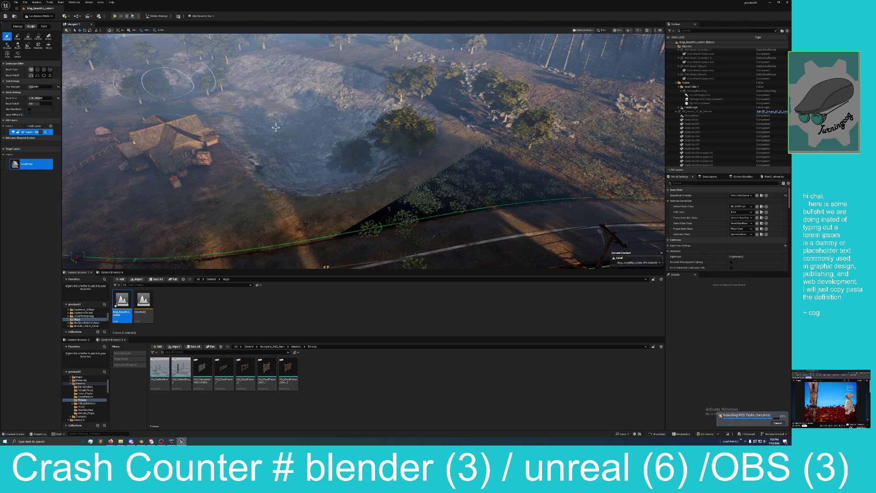
left_click_drag(276, 128, 152, 78)
mouse_move(263, 71)
left_mouse_down()
mouse_move(372, 78)
mouse_move(351, 88)
mouse_move(378, 110)
left_mouse_up()
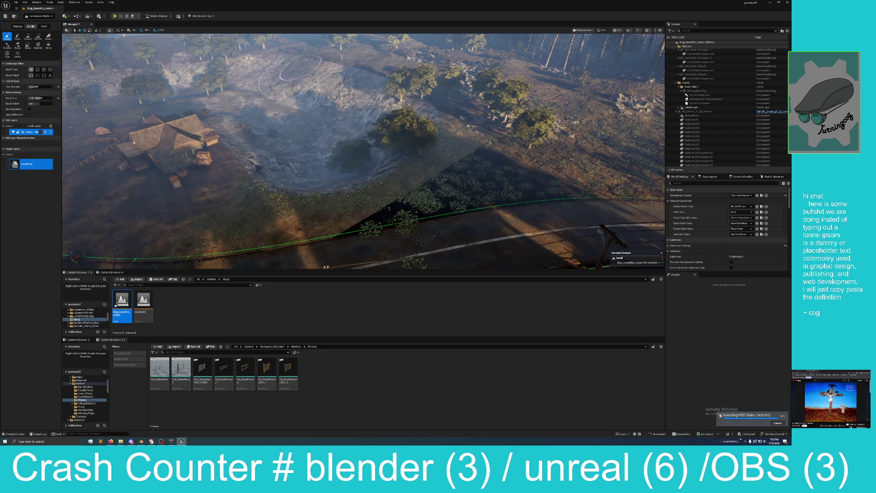
Step: Switch to the Smooth tool and fly overhead toward the road and fences
left_click(27, 40)
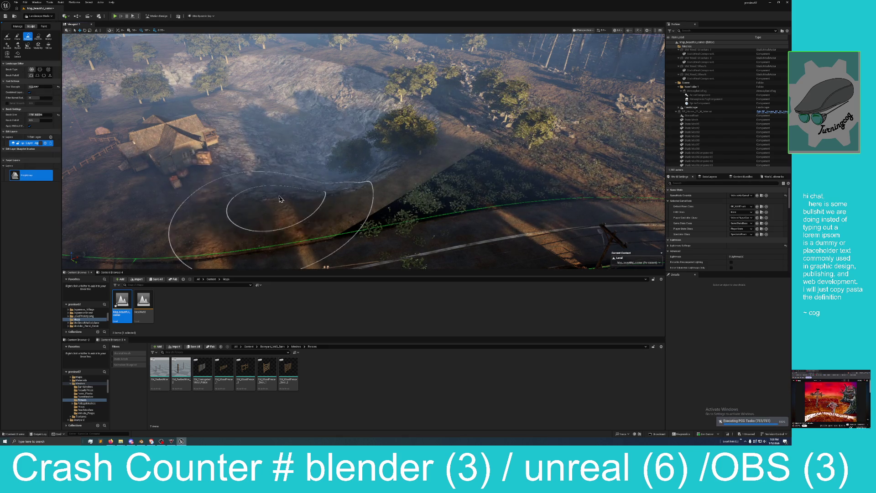
left_click_drag(249, 156, 249, 155)
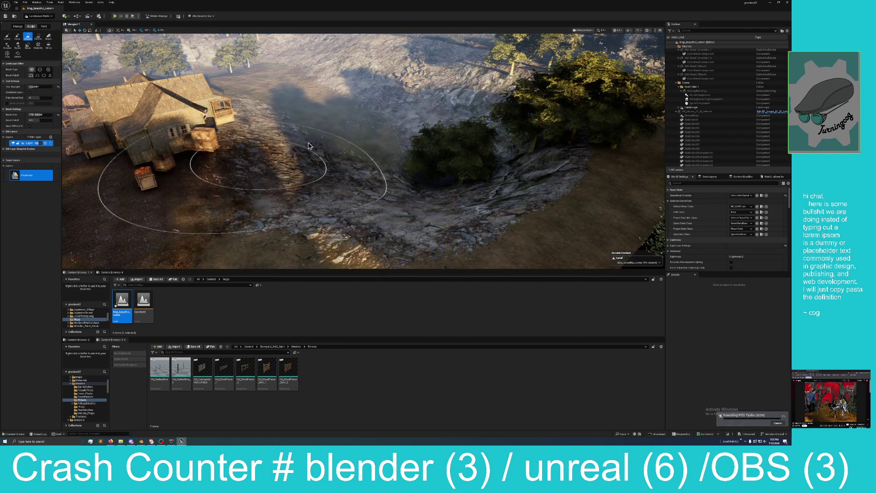
scroll(345, 114, "down", 10)
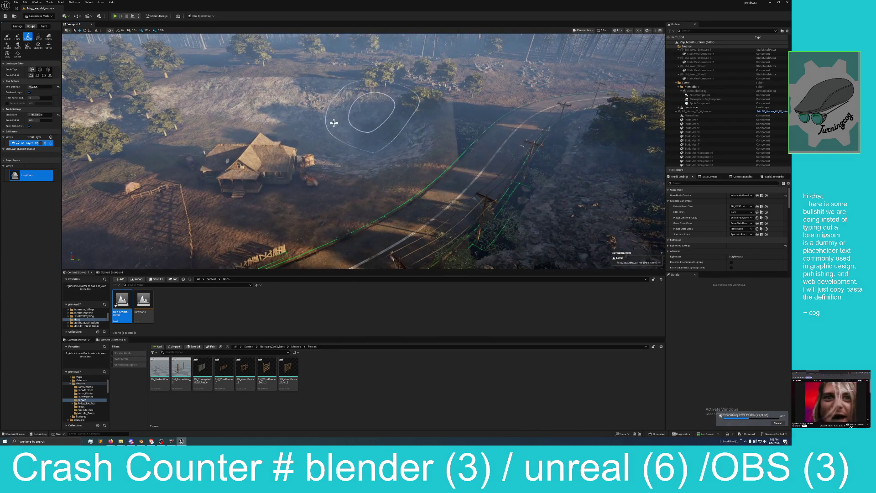
scroll(372, 108, "up", 5)
scroll(232, 115, "up", 4)
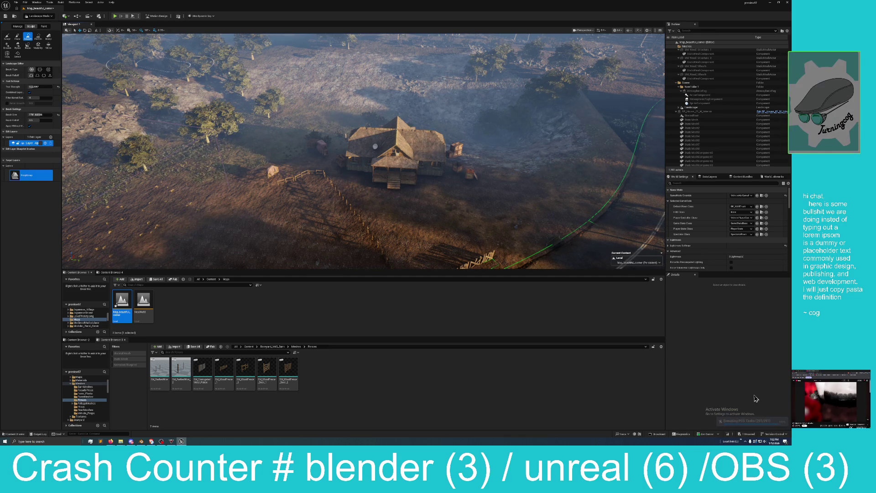
Step: Save the Map_beautiful_corner level, then bring up the editor modes list
left_click(749, 436)
left_click(436, 268)
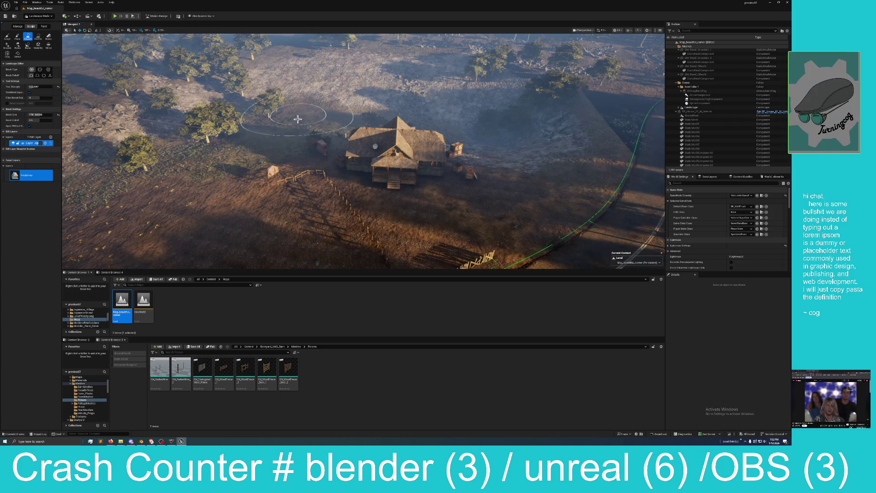
left_click(38, 17)
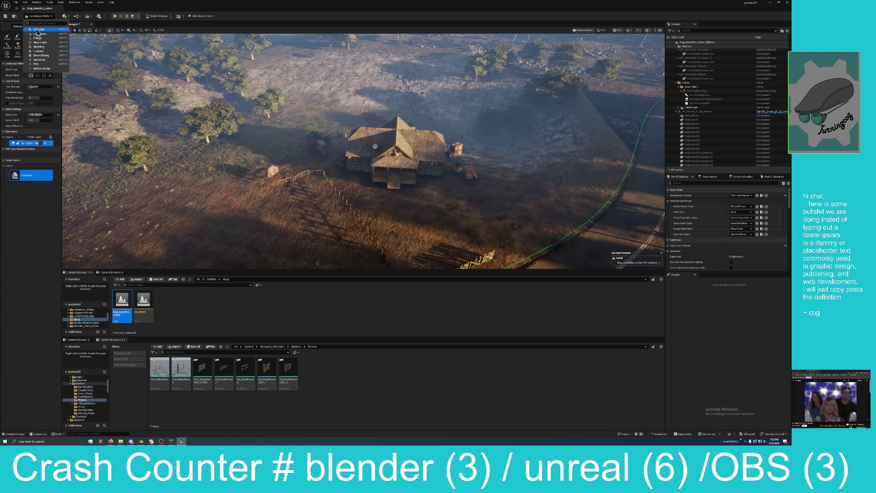
Step: In Selection mode, select and frame the farmhouse, then drag it to a new spot
left_click(41, 26)
left_click(355, 158)
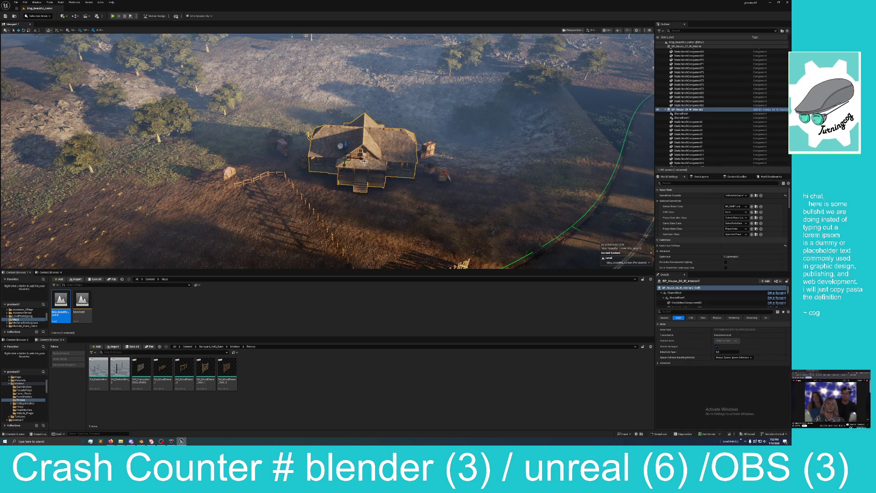
key("f")
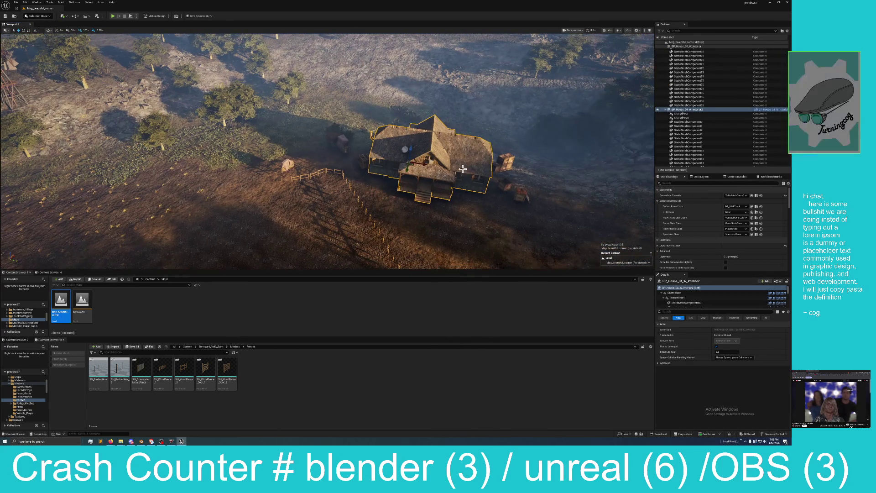
mouse_move(423, 163)
left_mouse_down()
mouse_move(327, 154)
mouse_move(358, 123)
mouse_move(327, 171)
mouse_move(302, 142)
mouse_move(292, 107)
left_mouse_up()
Step: Select and inspect the wood crates, log piles and farmhouse around its new position
left_click(341, 146)
left_click(375, 163, "ctrl")
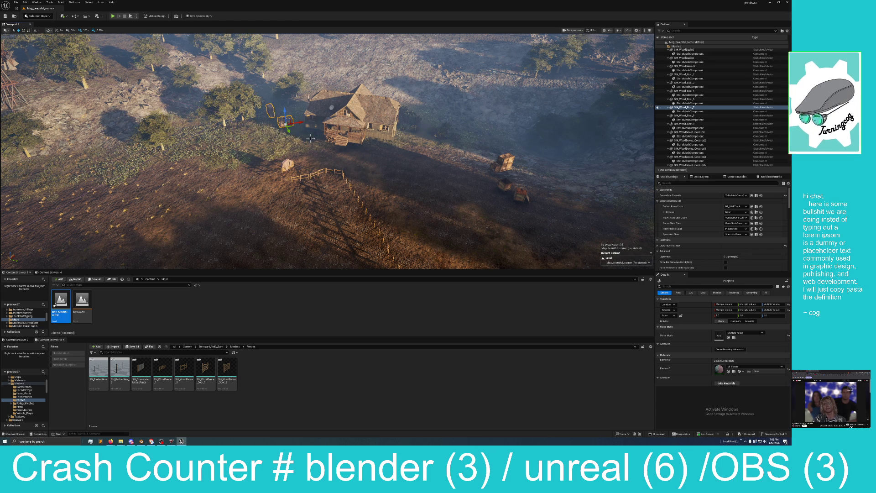
left_click(291, 176)
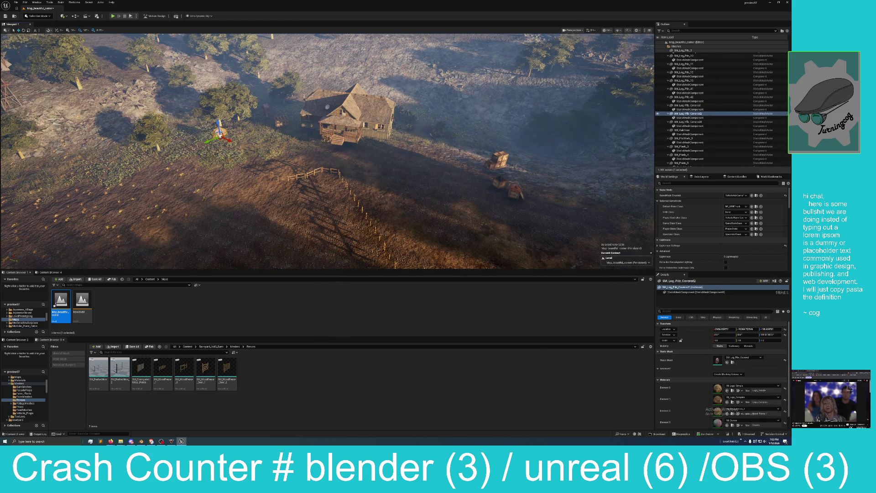
mouse_move(476, 176)
left_mouse_down()
mouse_move(379, 190)
mouse_move(383, 97)
mouse_move(384, 108)
left_mouse_up()
left_click(384, 97)
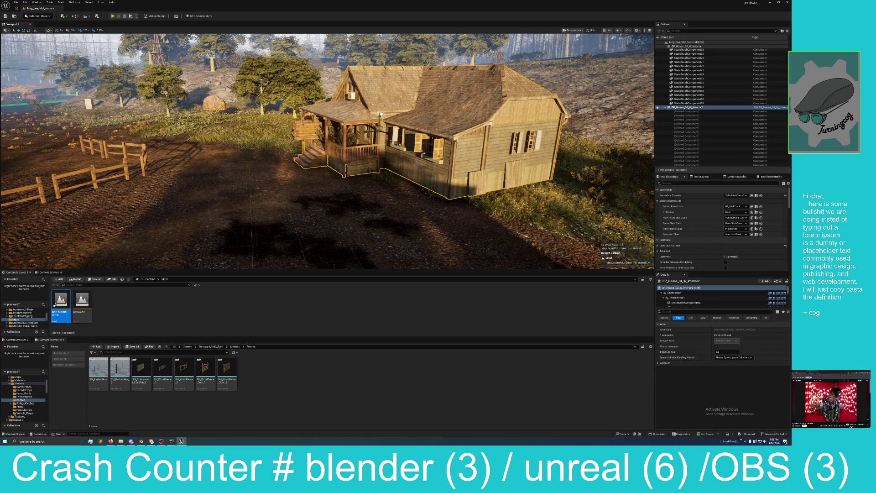
left_click_drag(318, 136, 372, 137)
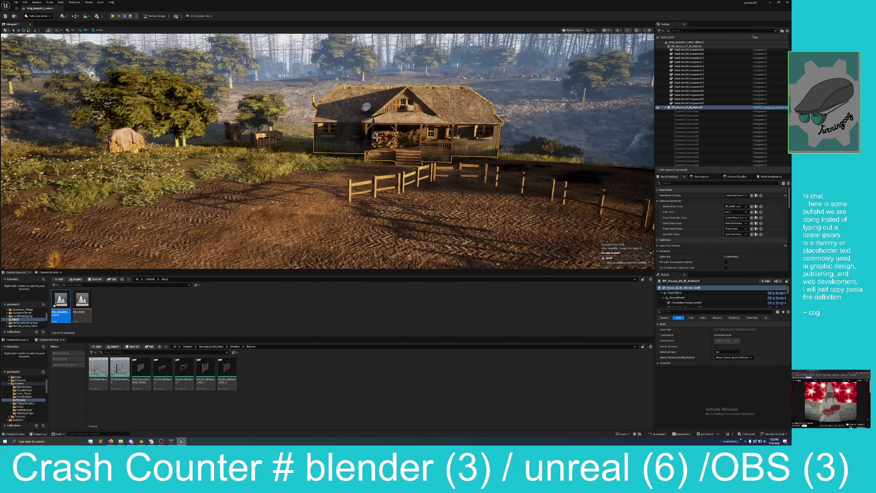
left_click(386, 139)
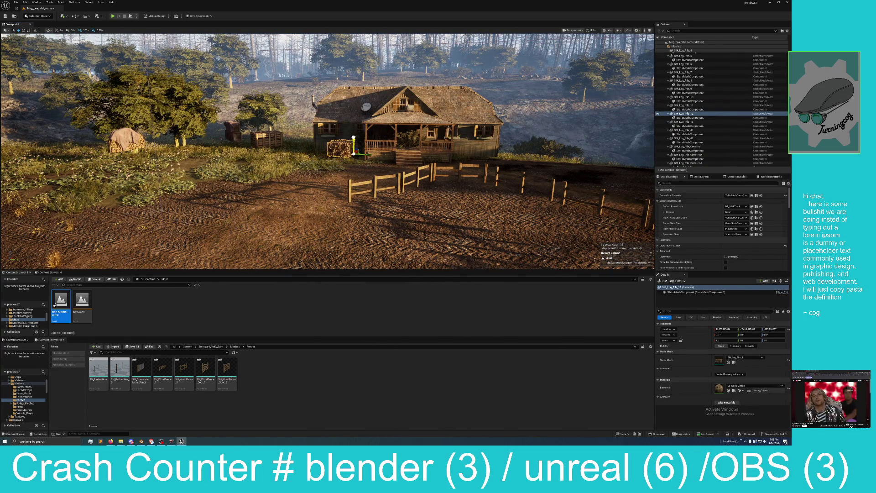
mouse_move(358, 139)
left_mouse_down()
mouse_move(386, 139)
mouse_move(338, 140)
mouse_move(393, 148)
mouse_move(379, 148)
left_mouse_up()
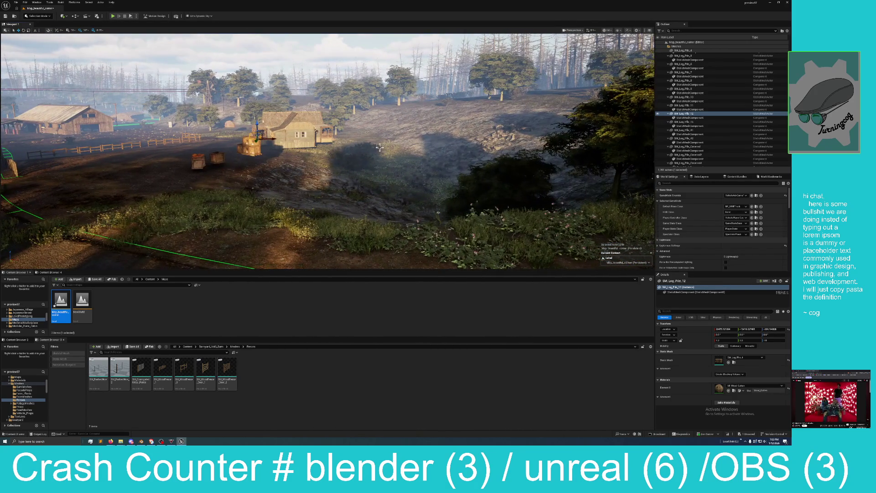
left_click(747, 434)
Step: Save the Map_beautiful_corner level and turn the view back toward the farmhouse
left_click(427, 268)
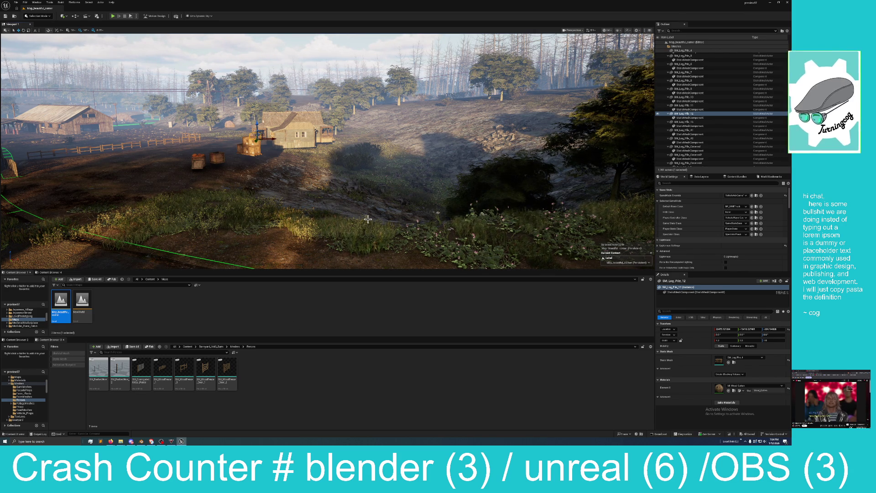
scroll(368, 220, "down", 5)
mouse_move(366, 221)
left_mouse_down()
mouse_move(351, 215)
mouse_move(379, 219)
left_mouse_up()
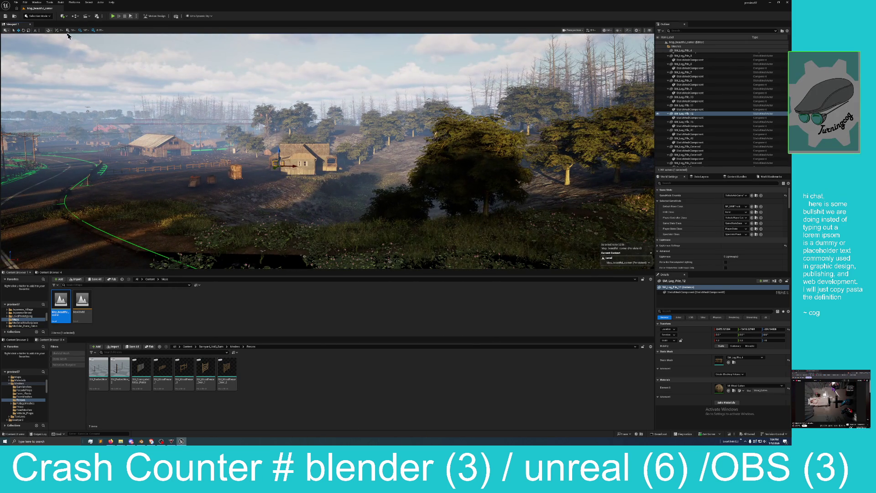
left_click(36, 16)
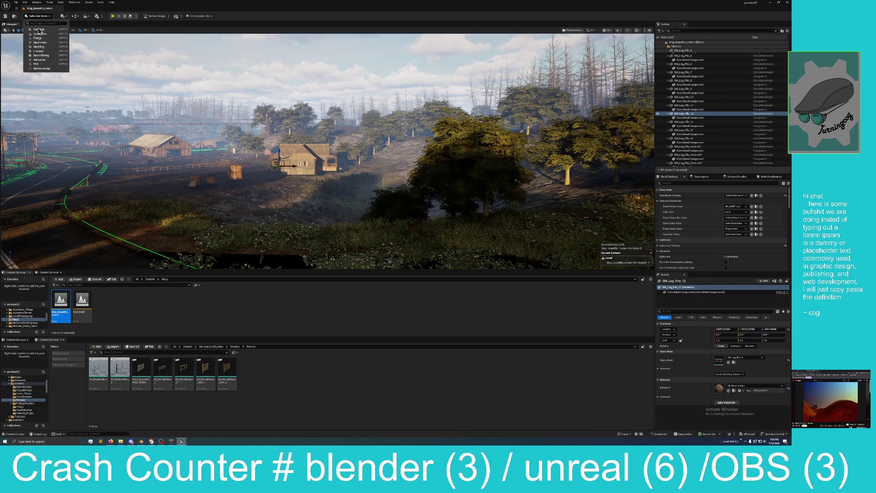
Step: In Landscape mode, flatten the ground into a level platform beside the fence
left_click(41, 34)
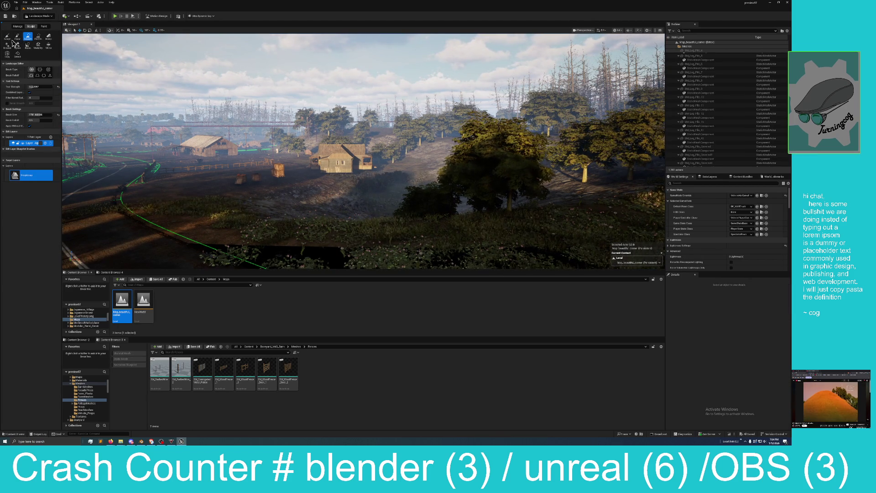
left_click(38, 37)
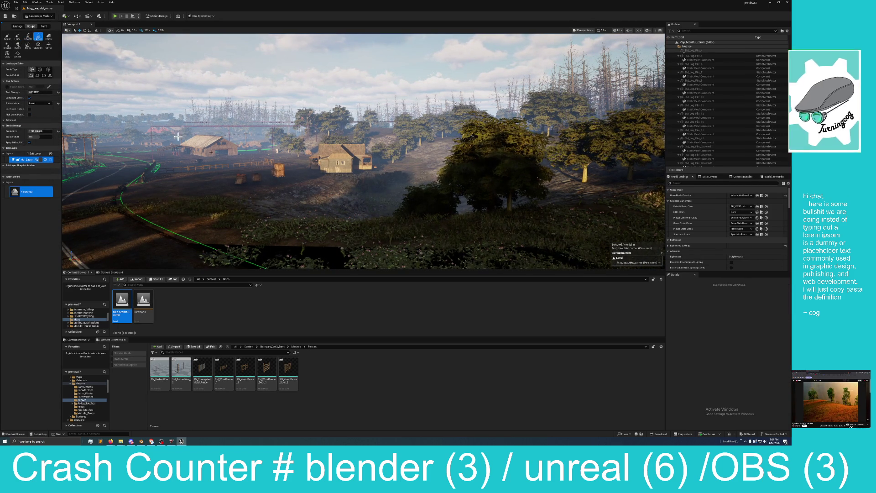
left_click_drag(263, 204, 420, 203)
key("w")
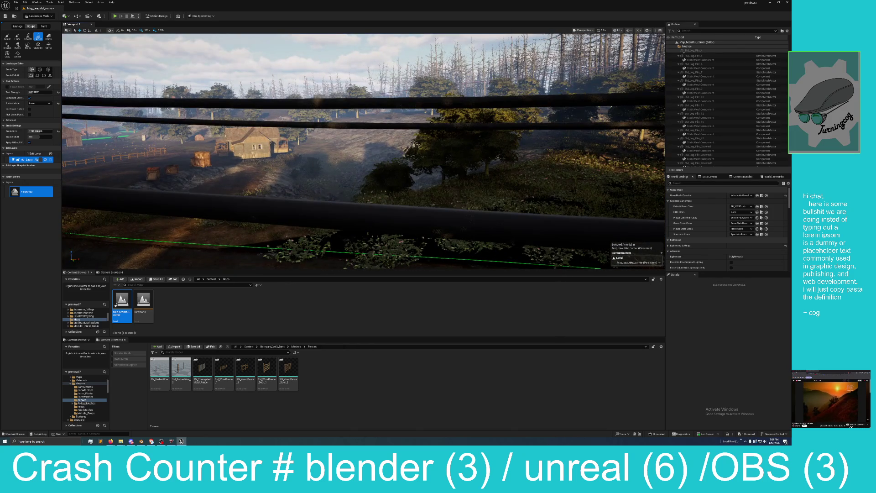
scroll(410, 195, "down", 3)
mouse_move(437, 210)
left_mouse_down()
mouse_move(450, 202)
mouse_move(446, 207)
left_mouse_up()
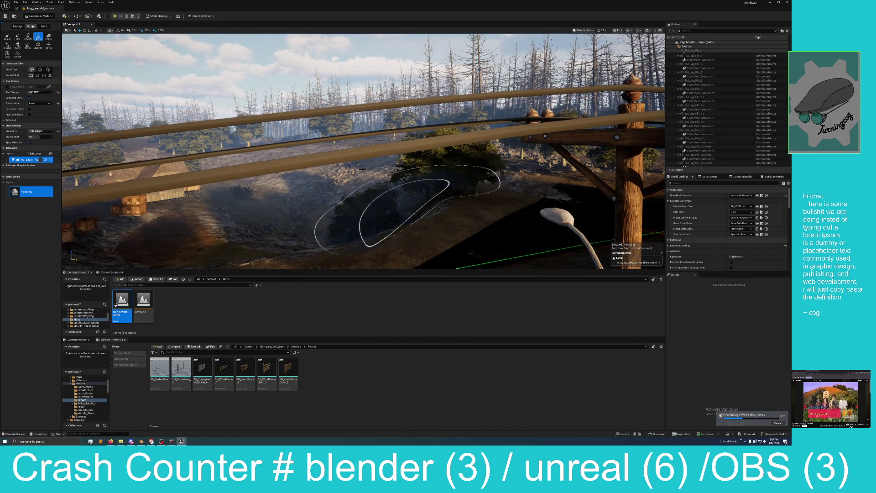
Step: Smooth the terrain near the crates, raise a ridge, then undo it
left_click(28, 38)
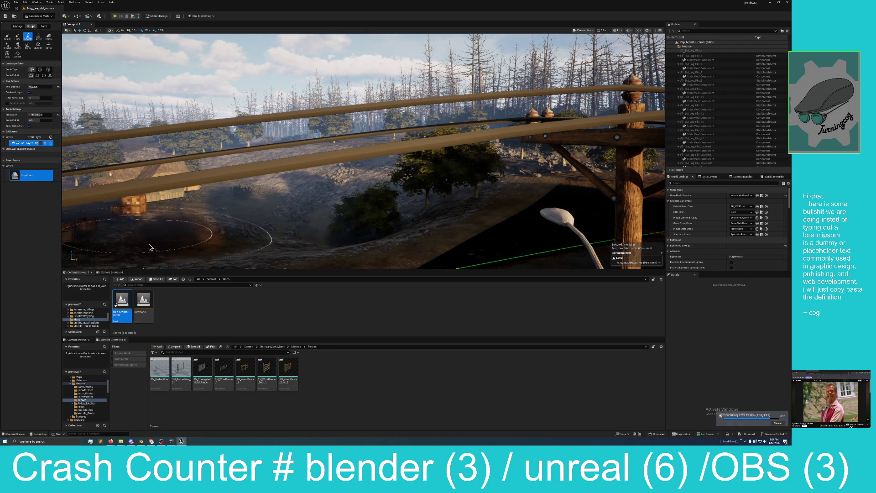
mouse_move(148, 241)
left_mouse_down()
mouse_move(164, 219)
mouse_move(182, 255)
mouse_move(215, 237)
mouse_move(198, 245)
left_mouse_up()
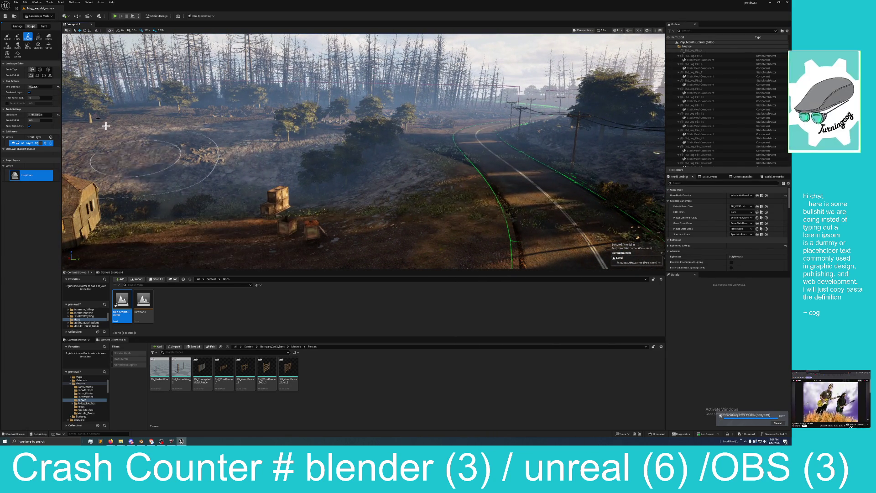
left_click(7, 37)
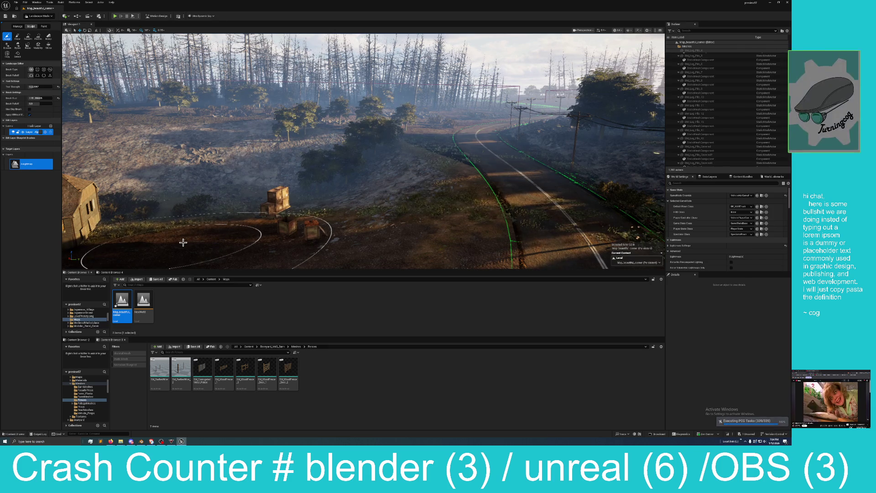
left_click_drag(183, 238, 178, 223)
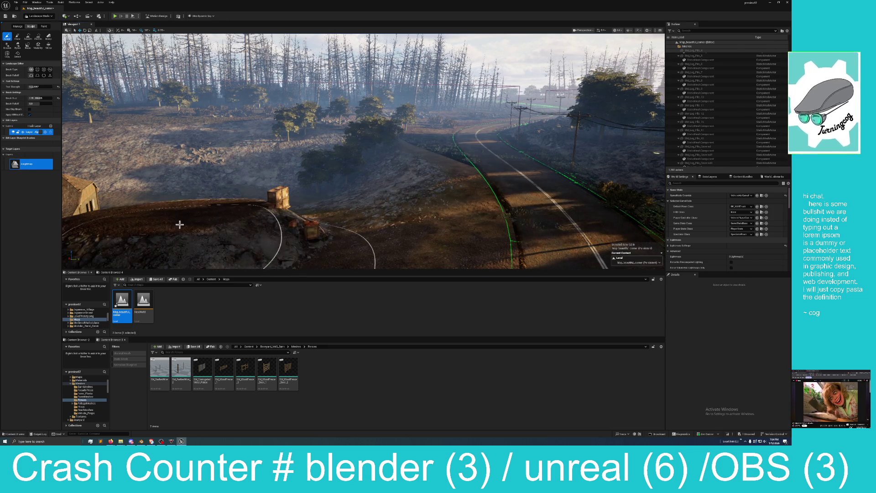
left_click(25, 2)
left_click(36, 18)
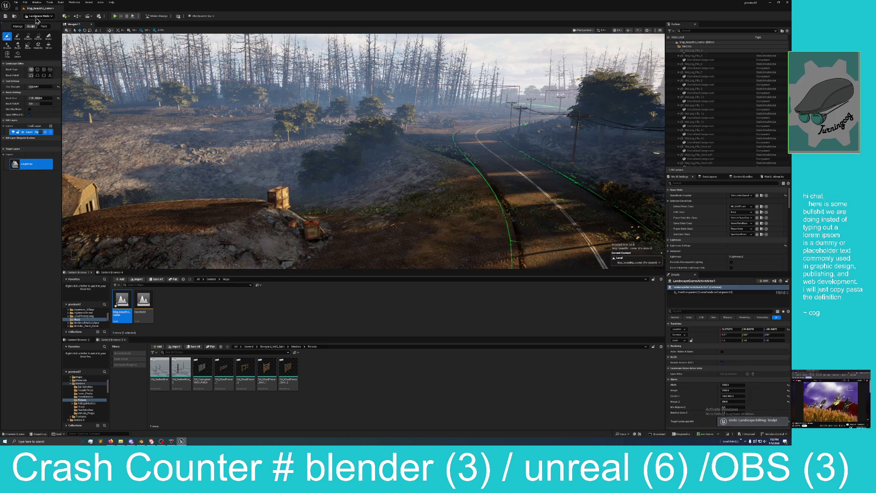
Step: Lower the tool strength, build a dirt mound before the crates, and enlarge the brush
left_click(36, 87)
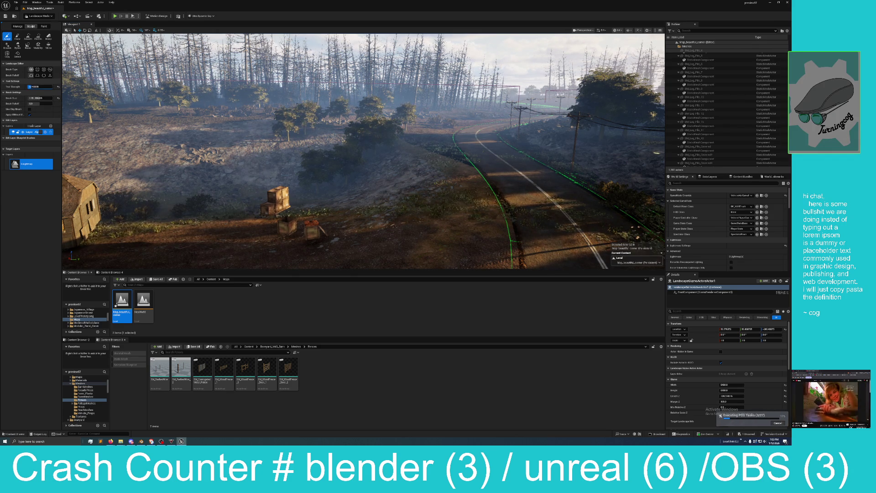
mouse_move(215, 211)
left_mouse_down()
mouse_move(219, 182)
mouse_move(191, 195)
mouse_move(218, 206)
left_mouse_up()
key("w")
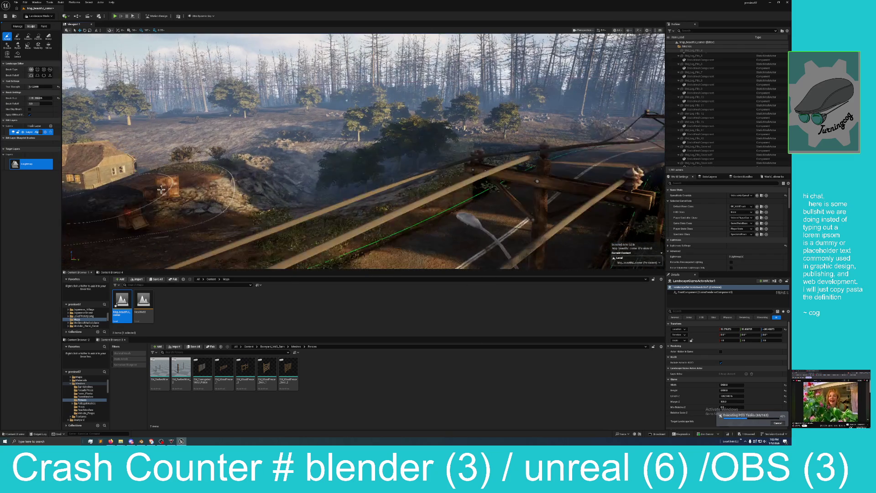
key("w")
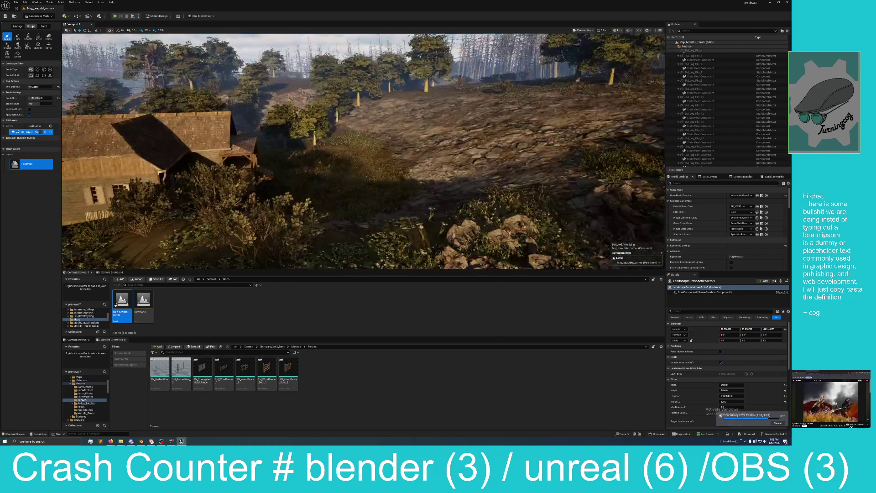
key("w")
key("]")
key("]")
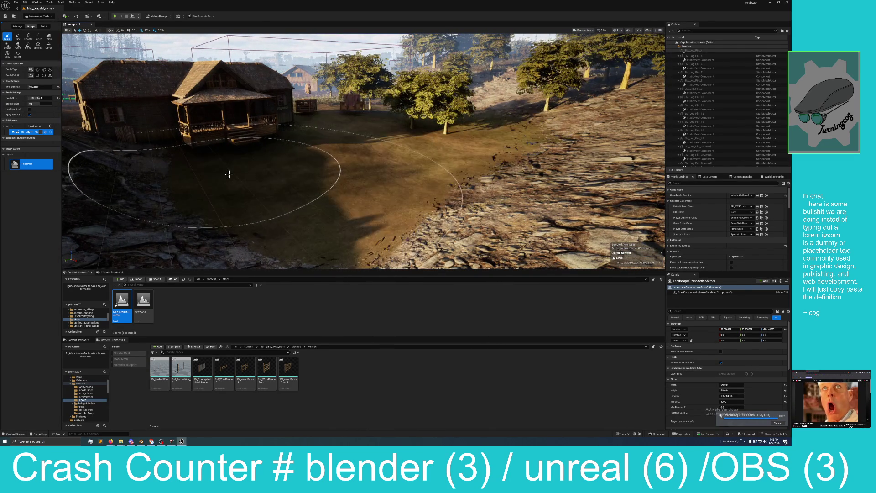
left_click(229, 174)
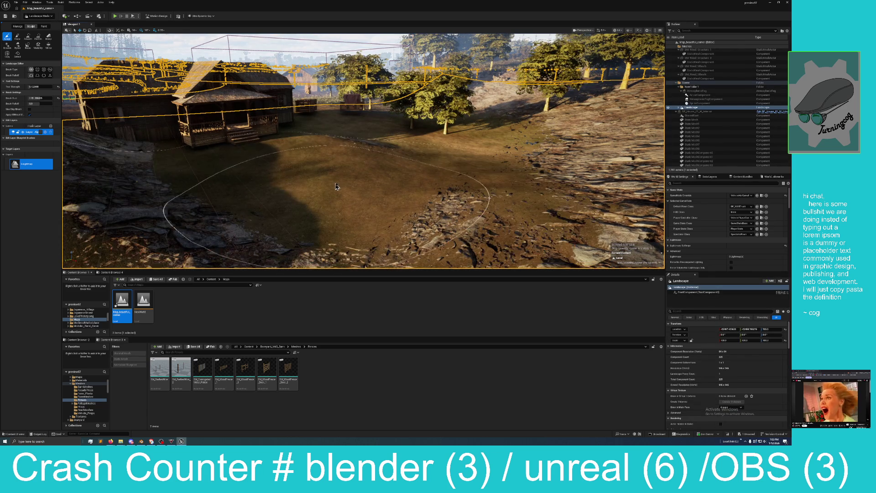
Step: Reshape the ground in front of the house, switch to Smooth, and fly toward the forest
left_click_drag(347, 187, 351, 186)
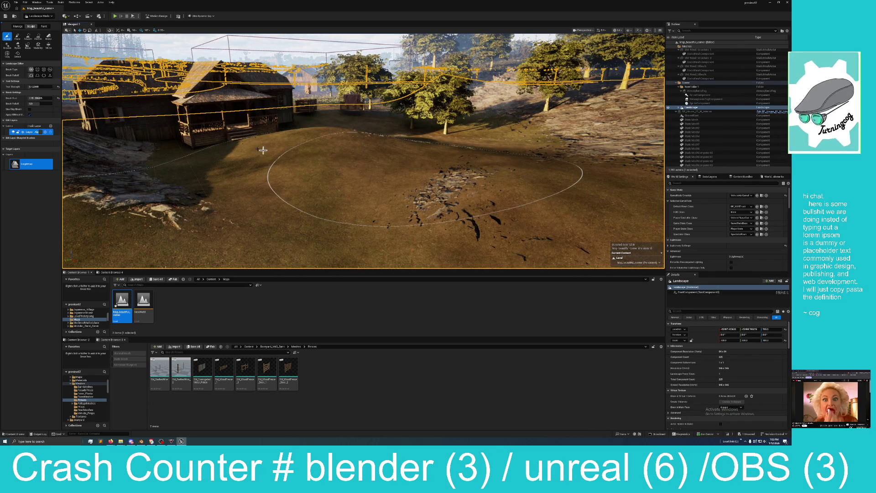
left_click(27, 37)
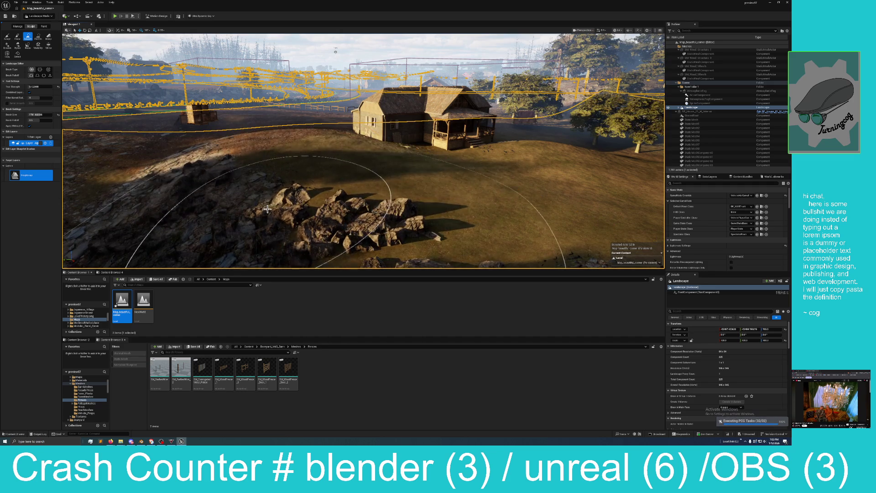
left_click_drag(232, 186, 242, 196)
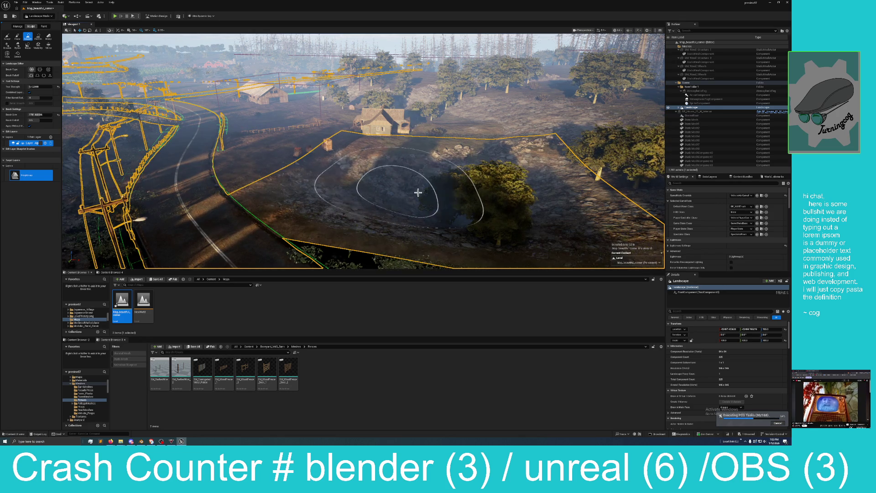
left_click_drag(548, 208, 523, 191)
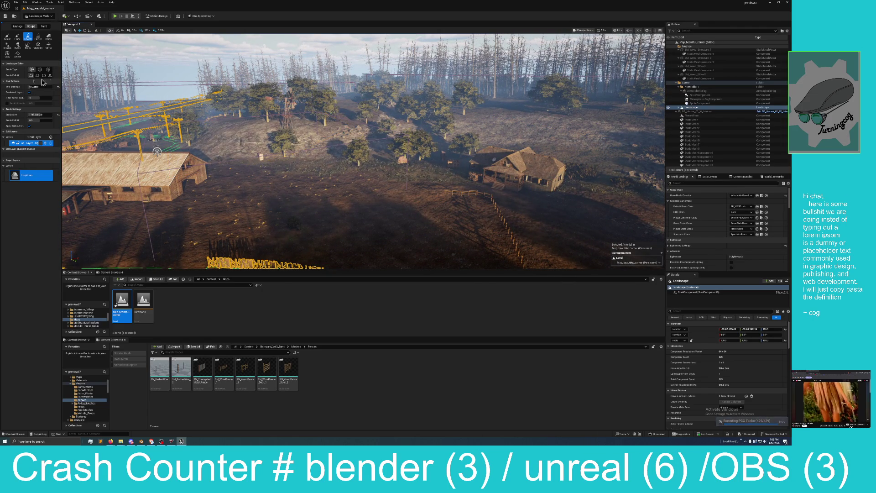
Step: Sculpt a raised mound into the hillside, then switch to Smooth and fly toward the farmhouse
left_click(6, 41)
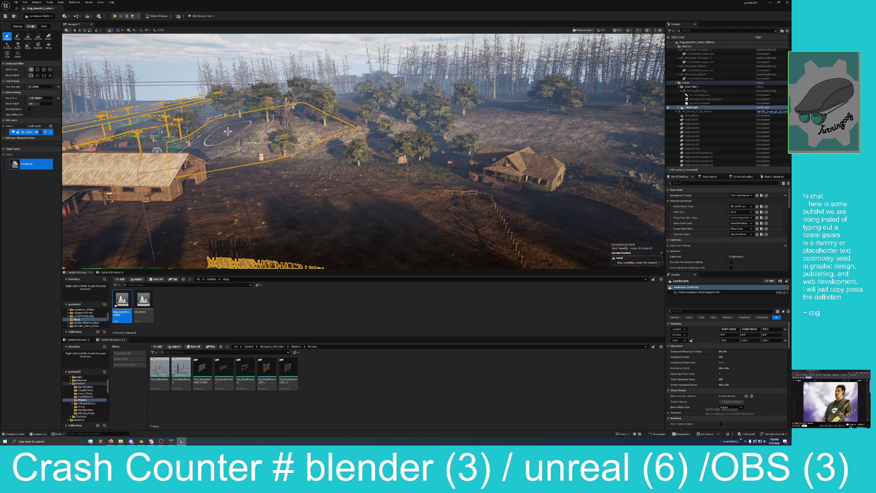
mouse_move(220, 133)
left_mouse_down()
mouse_move(507, 130)
mouse_move(310, 123)
mouse_move(361, 108)
left_mouse_up()
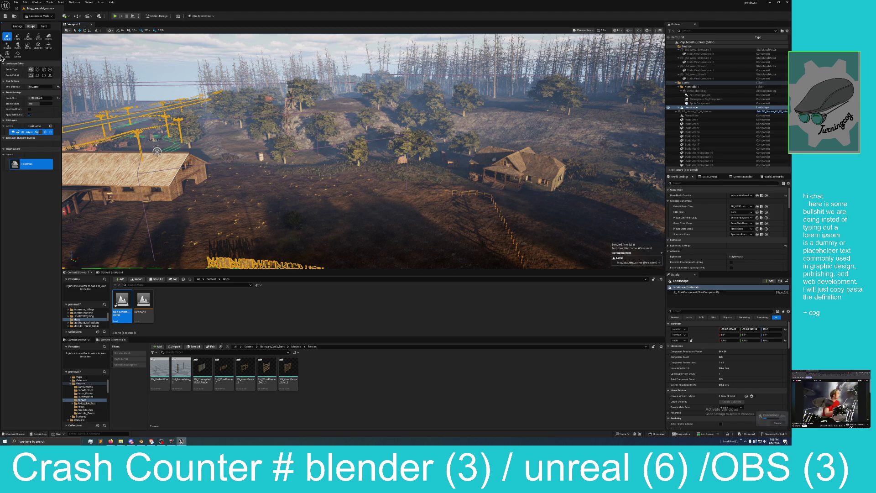
left_click(28, 36)
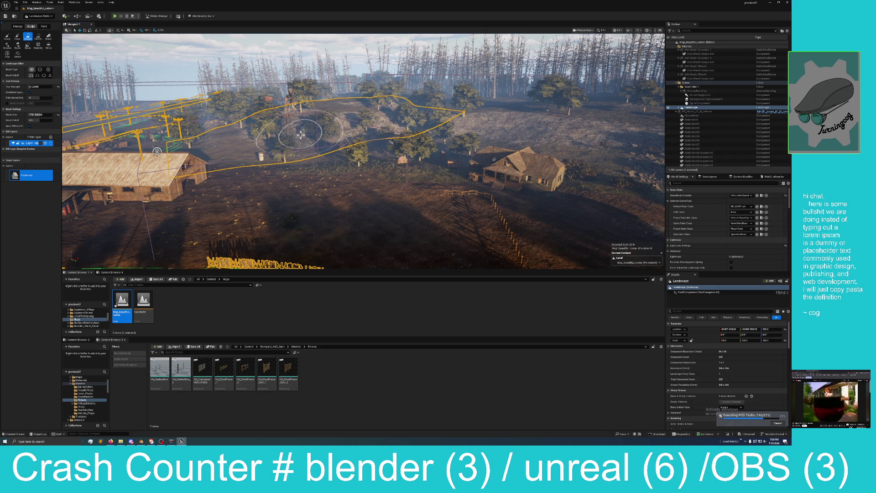
mouse_move(302, 140)
left_mouse_down()
mouse_move(356, 128)
mouse_move(294, 147)
left_mouse_up()
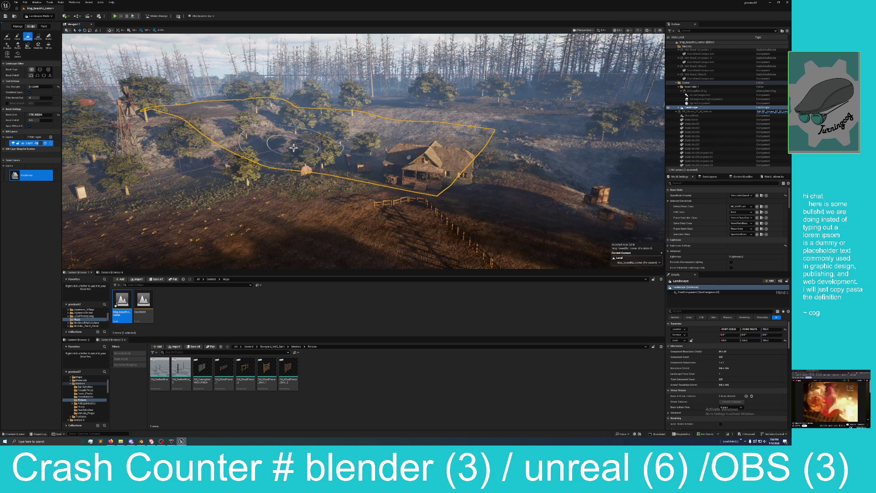
key("w")
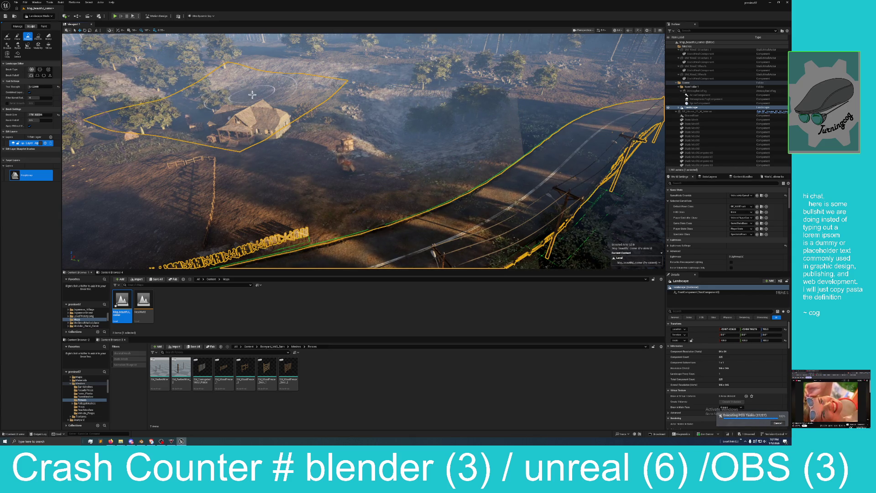
scroll(250, 137, "up", 3)
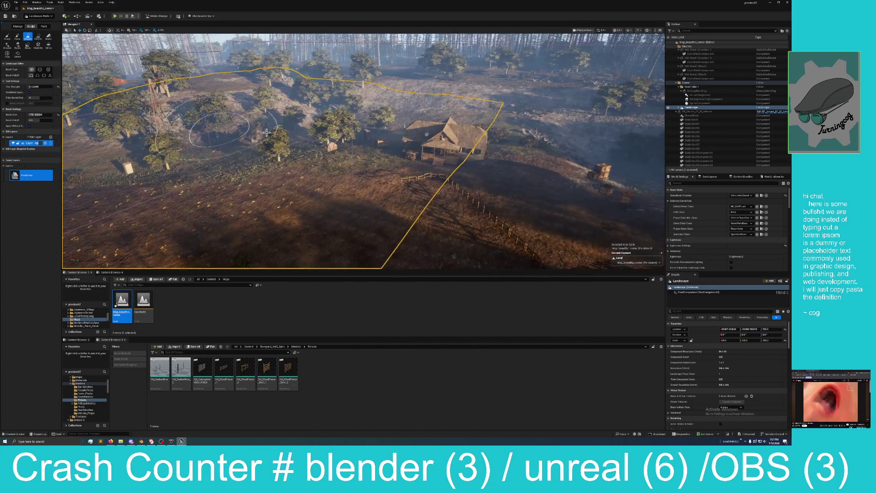
left_click(32, 19)
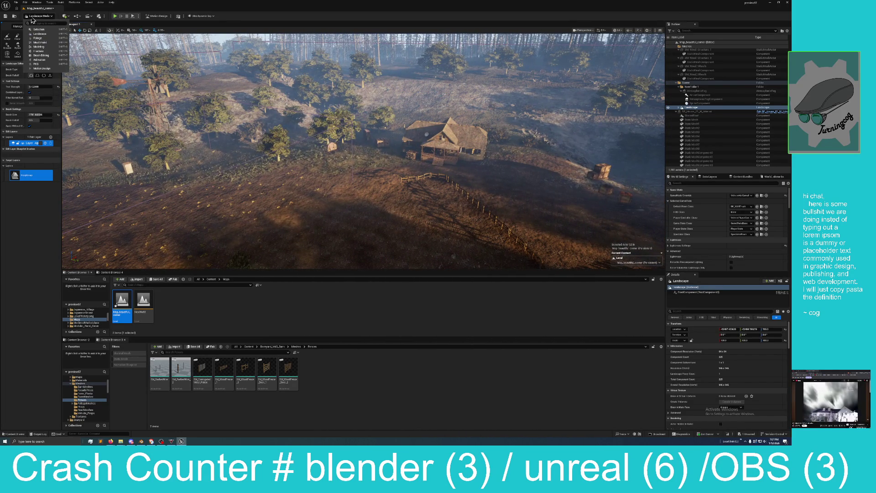
Step: In Selection mode, move both pumpkin crates left toward the trees beside the farmhouse
left_click(39, 34)
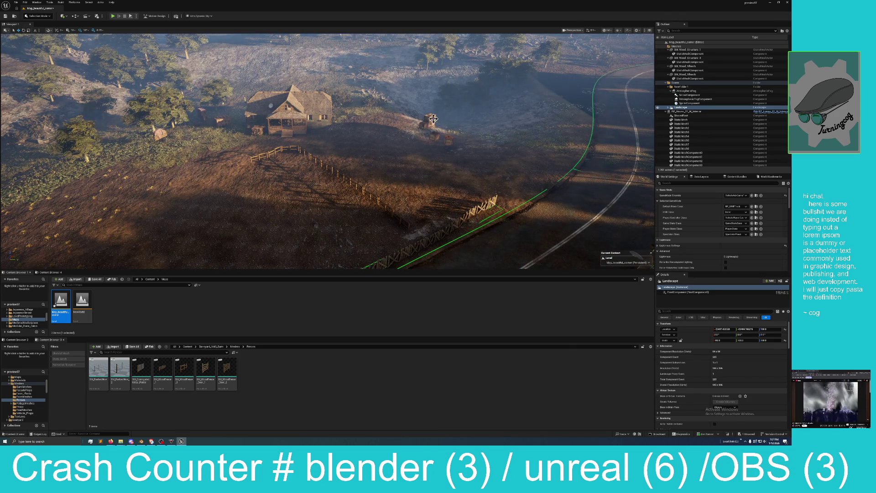
left_click(433, 118)
left_click(436, 136, "ctrl")
left_click_drag(463, 142, 392, 133)
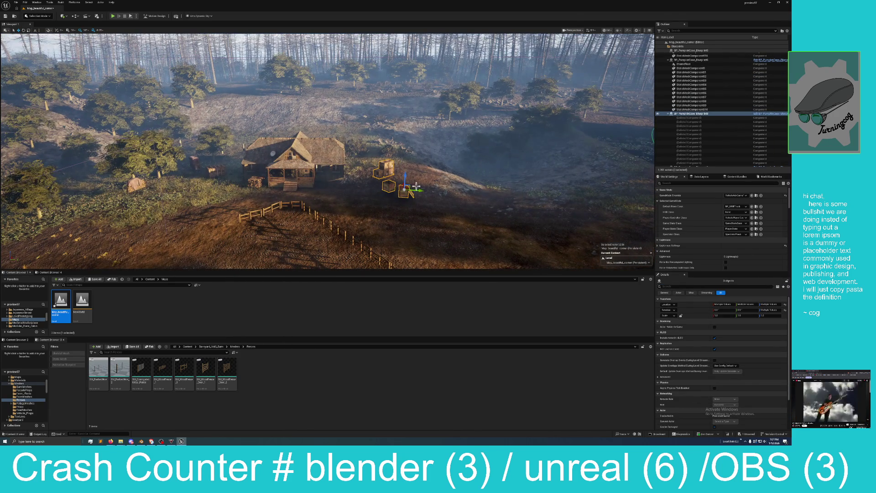
mouse_move(411, 193)
left_mouse_down()
mouse_move(274, 181)
mouse_move(215, 169)
mouse_move(199, 157)
left_mouse_up()
Step: Lower the group of wood boxes onto the ground and bring the farmhouse fence into view
left_click(207, 151)
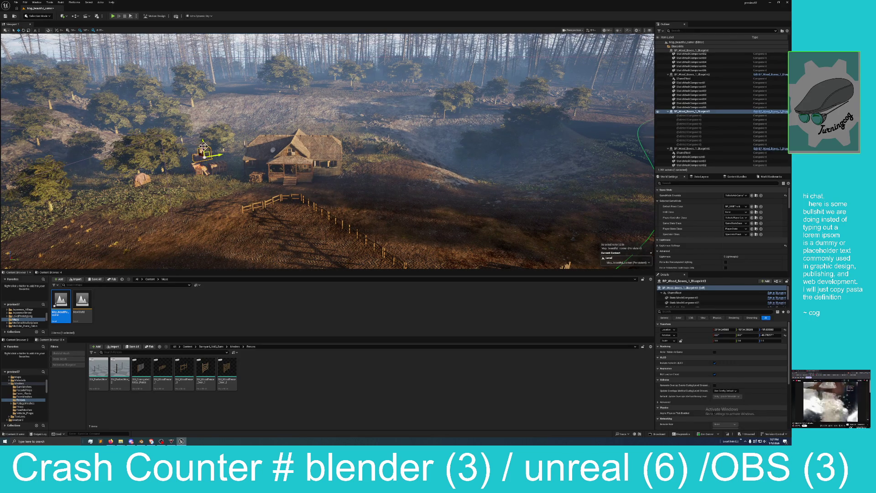
left_click_drag(212, 136, 212, 146)
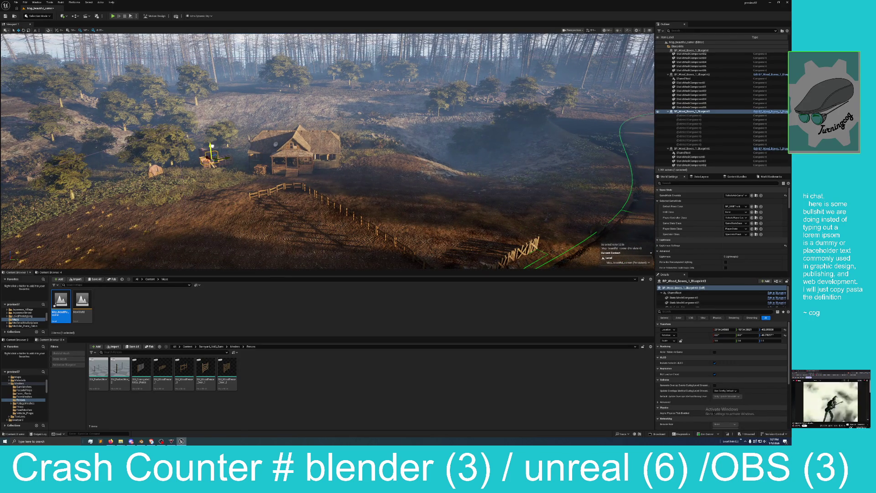
left_click_drag(306, 187, 305, 187)
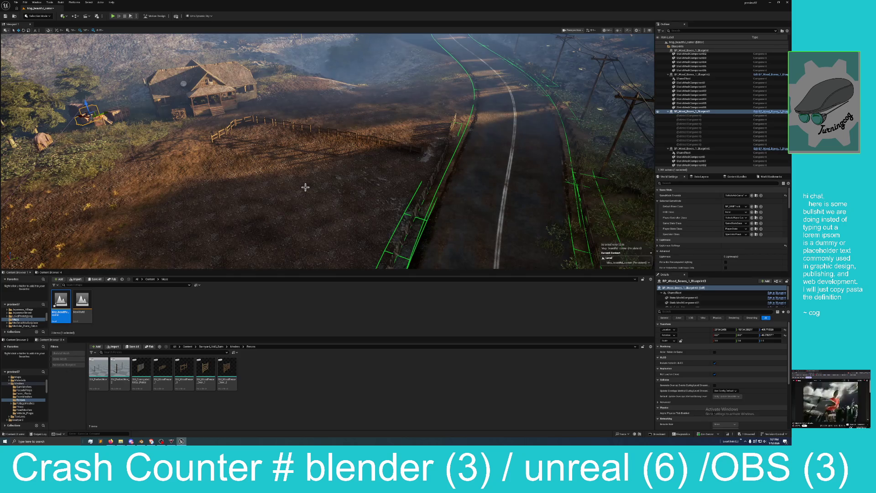
left_click(222, 131)
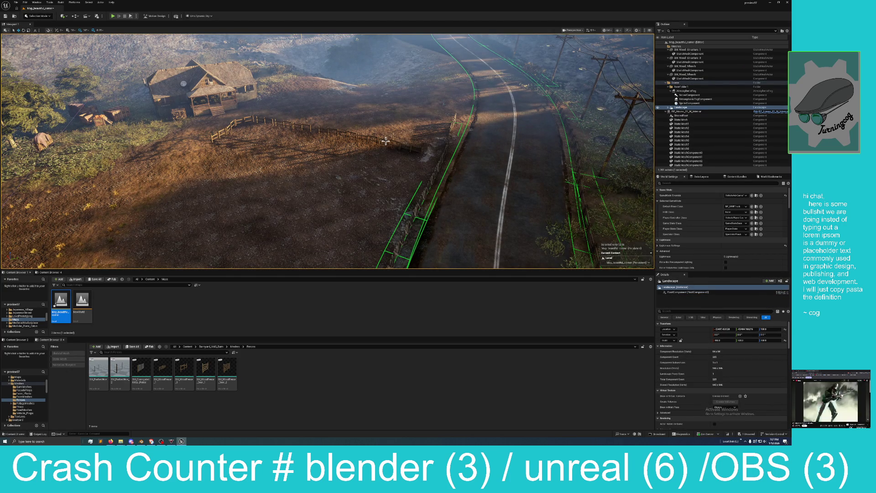
left_click_drag(385, 141, 391, 151)
Step: Select a run of fence segments along the farmhouse fence, excluding the landscape
left_click(273, 220)
left_click(314, 184, "ctrl")
left_click(332, 177, "ctrl")
left_click(372, 176, "ctrl")
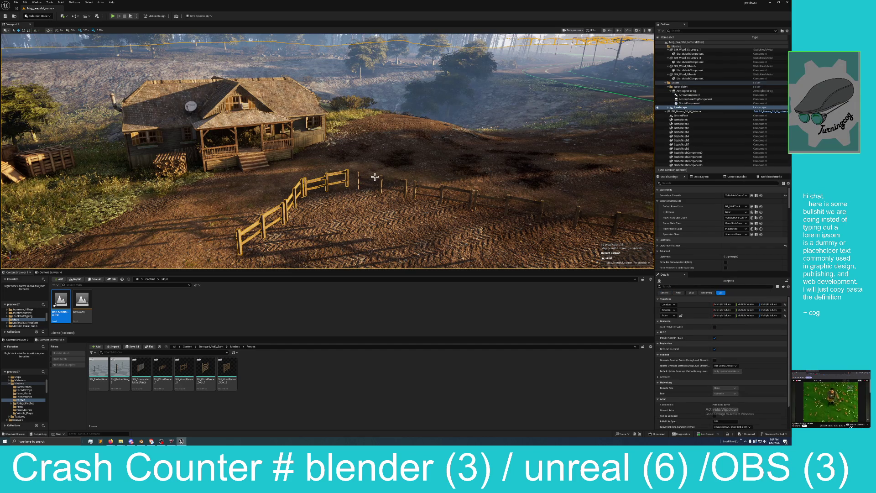
left_click(354, 177)
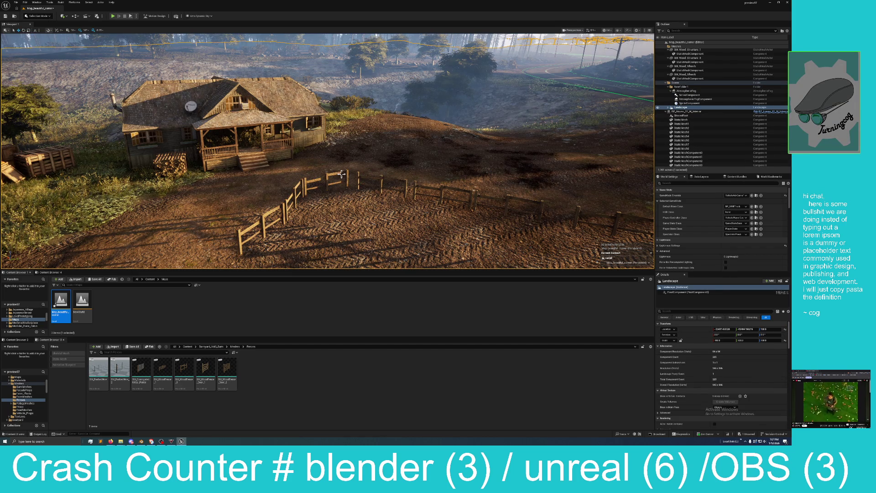
left_click(308, 186)
left_click(298, 185, "ctrl")
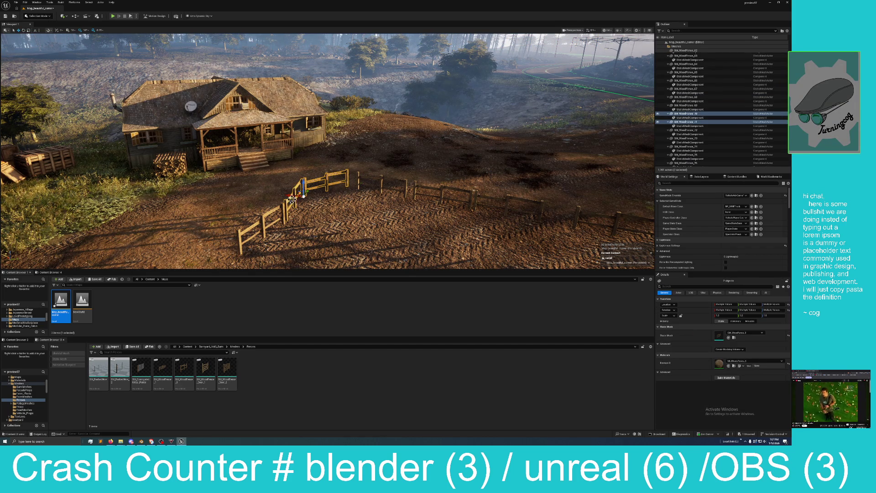
left_click(277, 207, "ctrl")
left_click(290, 205)
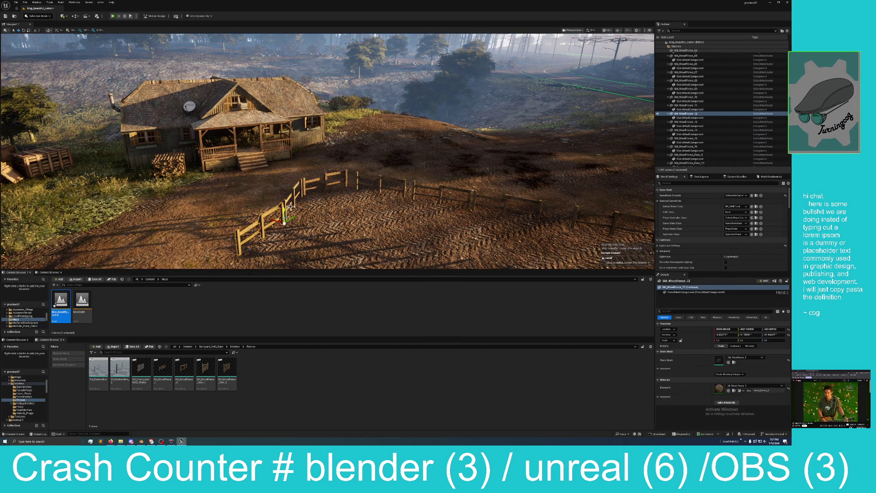
left_click(301, 189, "ctrl")
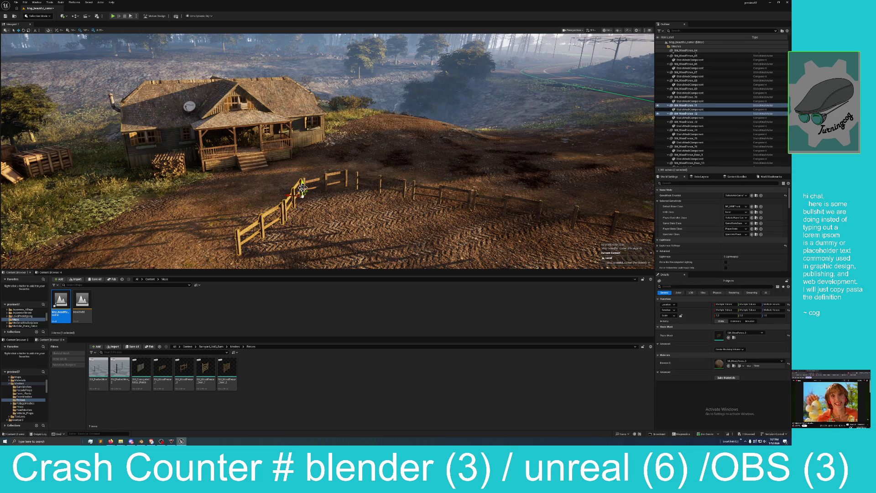
left_click(334, 179, "ctrl")
left_click(405, 185, "ctrl")
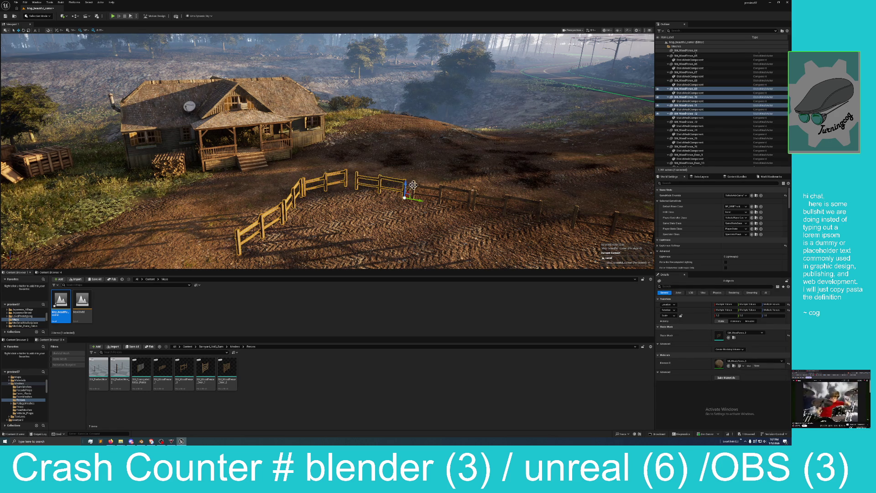
left_click(441, 192, "ctrl")
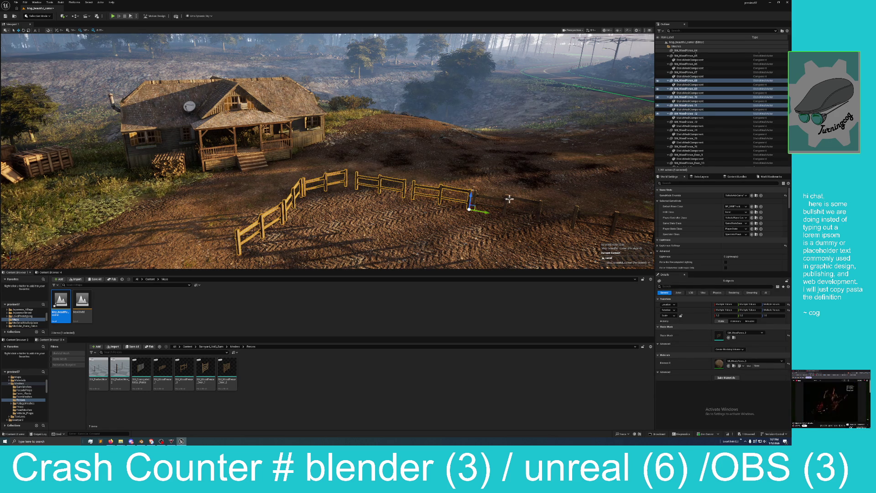
left_click(509, 199, "ctrl")
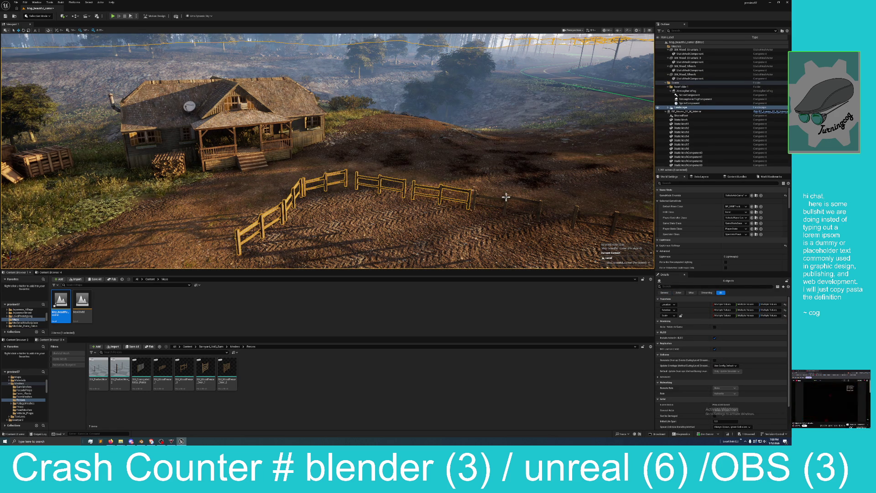
left_click(508, 192, "ctrl")
left_click(509, 194, "ctrl")
Step: Slide the selected fence sections to the right along the hillside
mouse_move(514, 205)
left_mouse_down()
mouse_move(439, 210)
mouse_move(510, 206)
left_mouse_up()
mouse_move(370, 199)
left_mouse_down()
mouse_move(584, 178)
mouse_move(629, 144)
left_mouse_up()
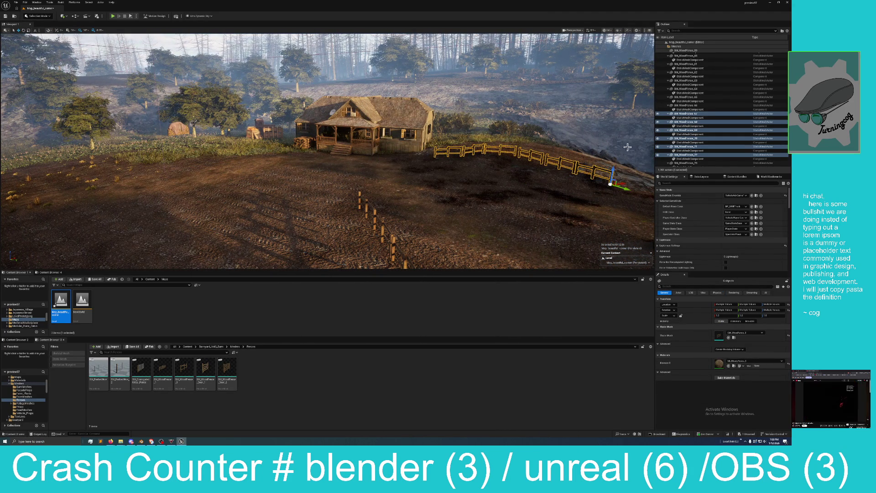
mouse_move(599, 192)
left_mouse_down()
mouse_move(472, 186)
mouse_move(557, 177)
mouse_move(532, 180)
mouse_move(516, 119)
left_mouse_up()
left_click_drag(525, 157, 567, 158)
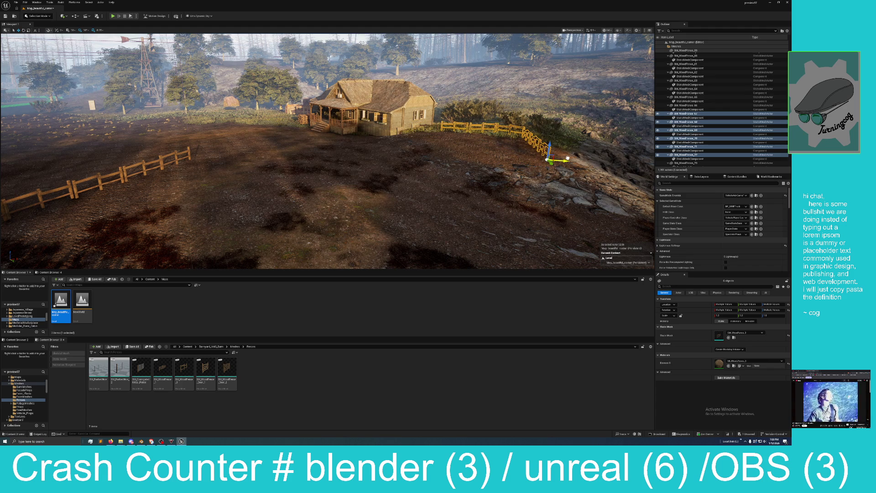
scroll(532, 164, "down", 10)
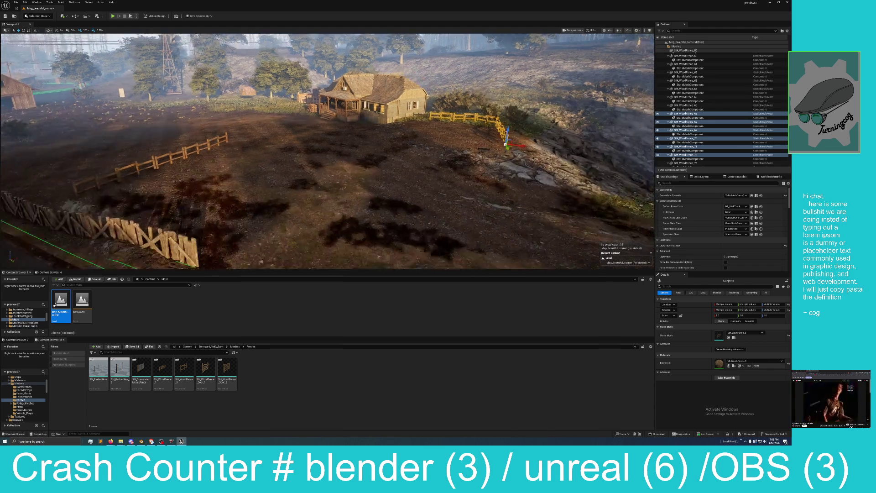
left_click_drag(467, 158, 458, 158)
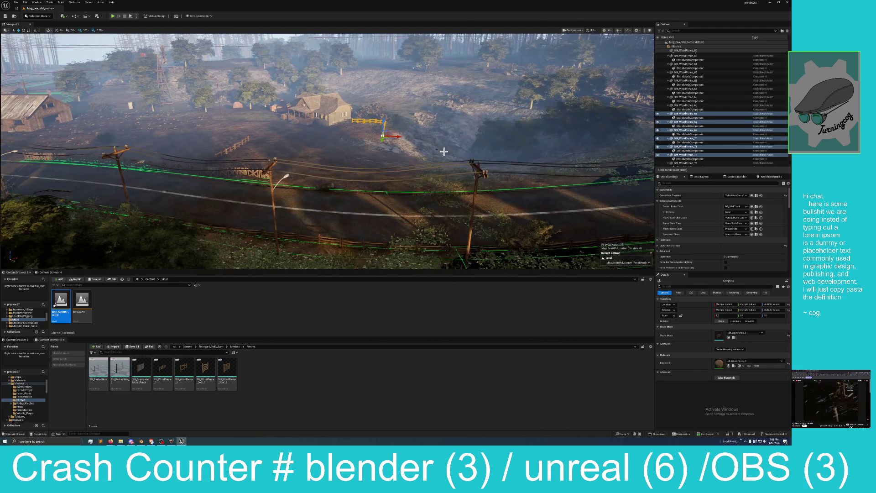
left_click_drag(259, 157, 320, 128)
left_click_drag(301, 214, 282, 214)
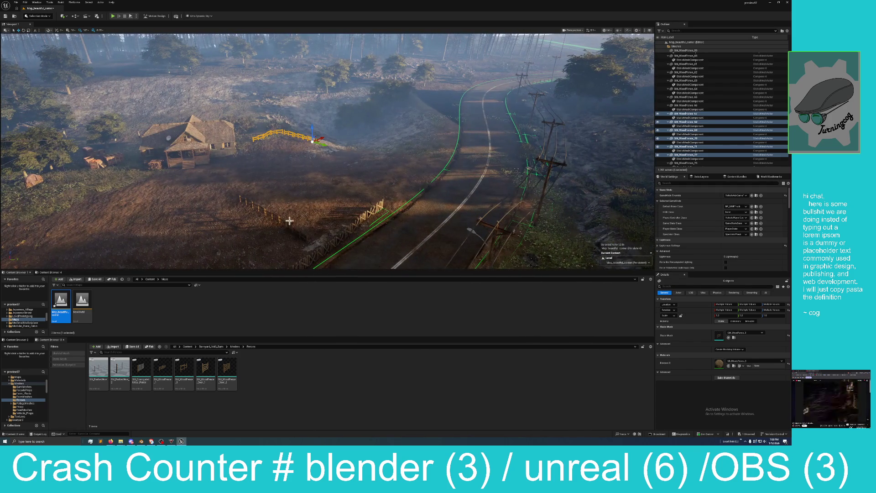
Step: Check the roadside and wooden fence pieces, then bring up the unsaved content list
left_click(300, 233)
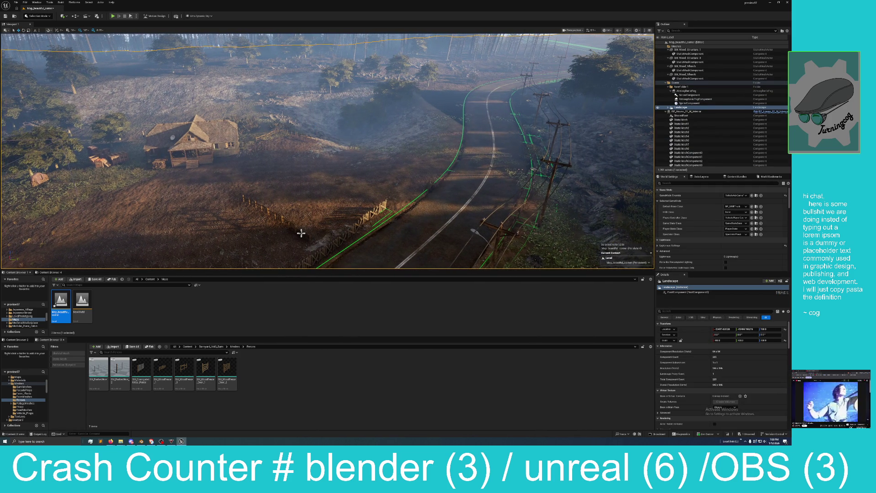
left_click(302, 232)
left_click_drag(355, 213, 362, 176)
left_click(362, 173)
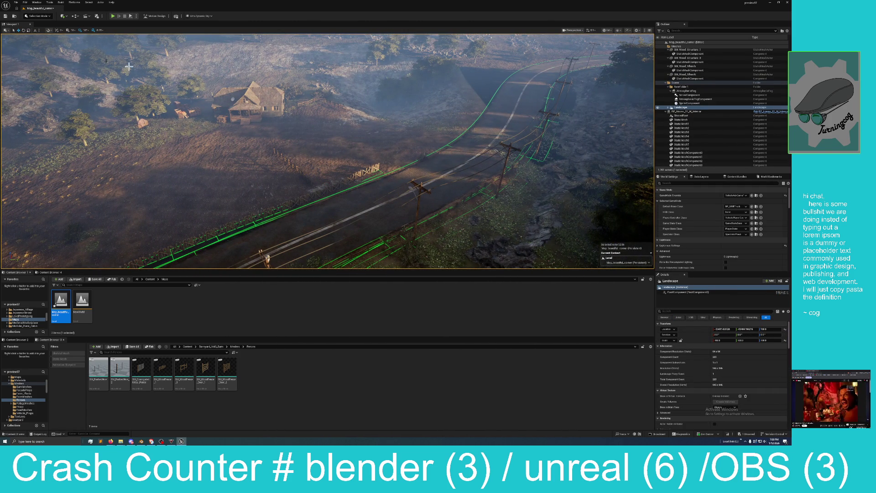
left_click(295, 164)
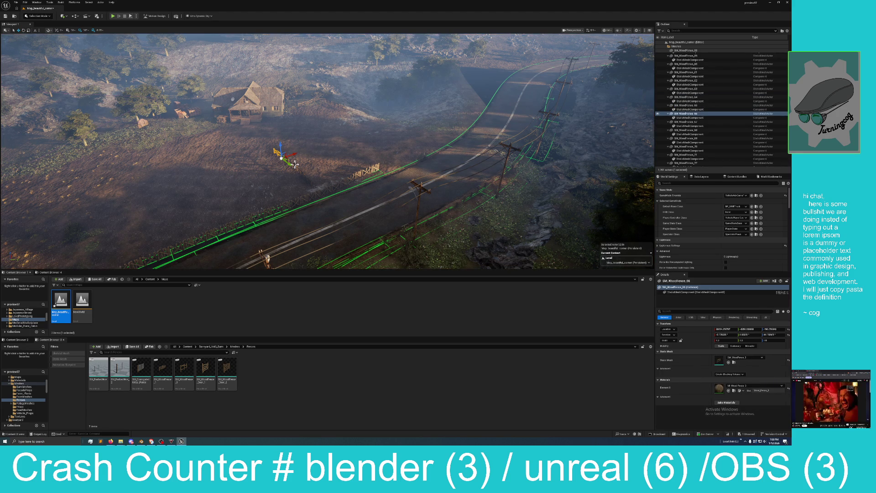
left_click(295, 170, "ctrl")
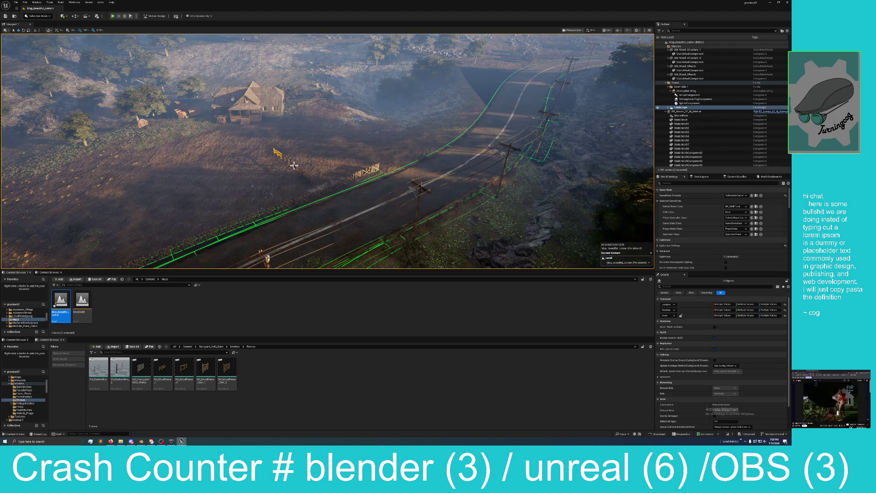
left_click_drag(295, 170, 289, 177)
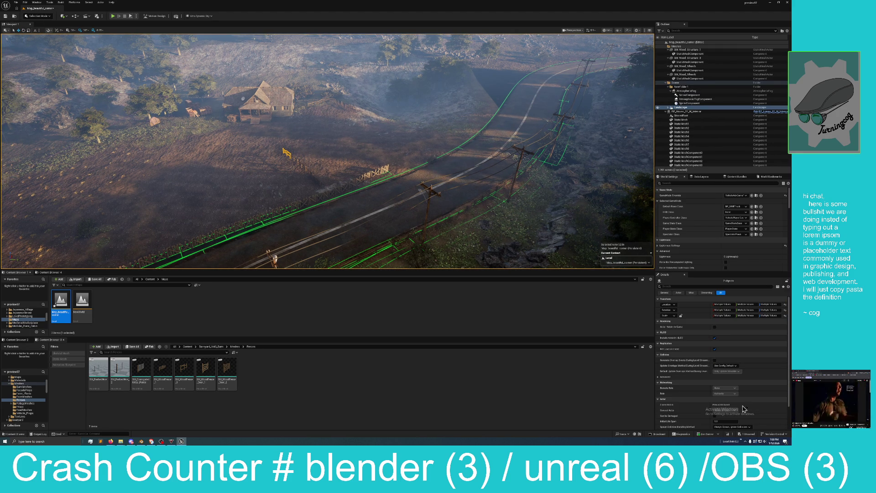
left_click(750, 434)
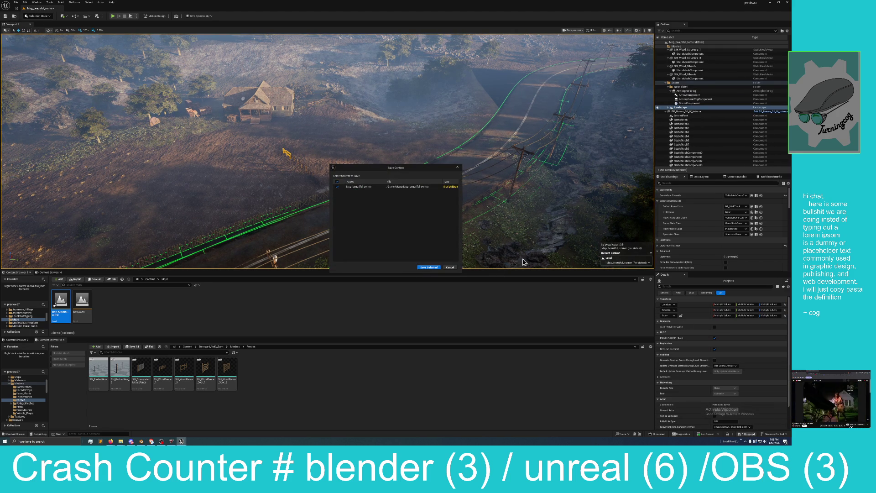
Step: Save the map and enter Landscape mode's spline editing
left_click(428, 268)
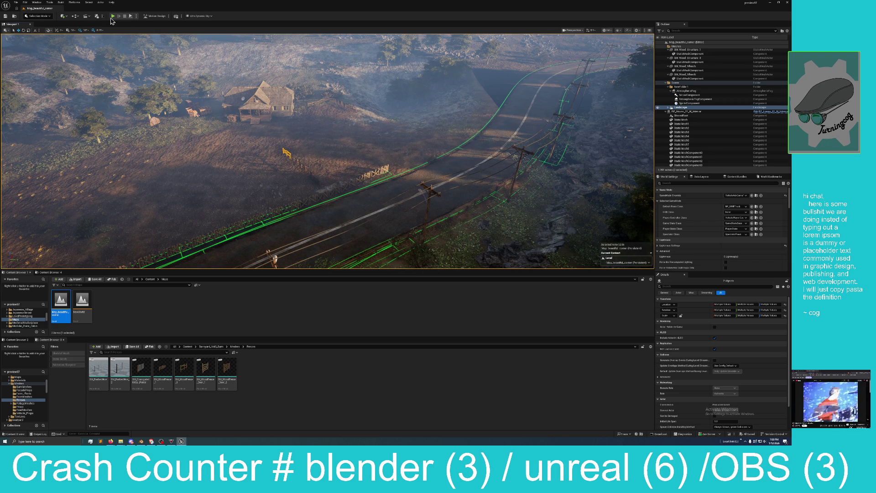
left_click(38, 17)
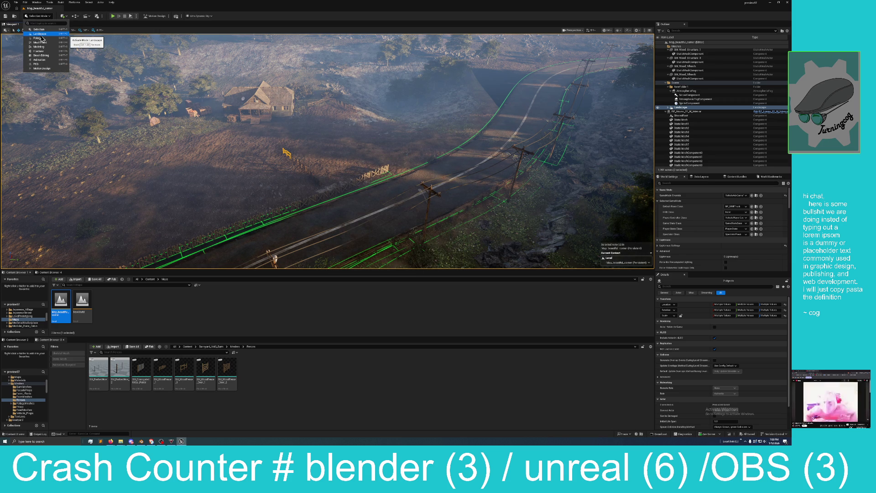
left_click(40, 35)
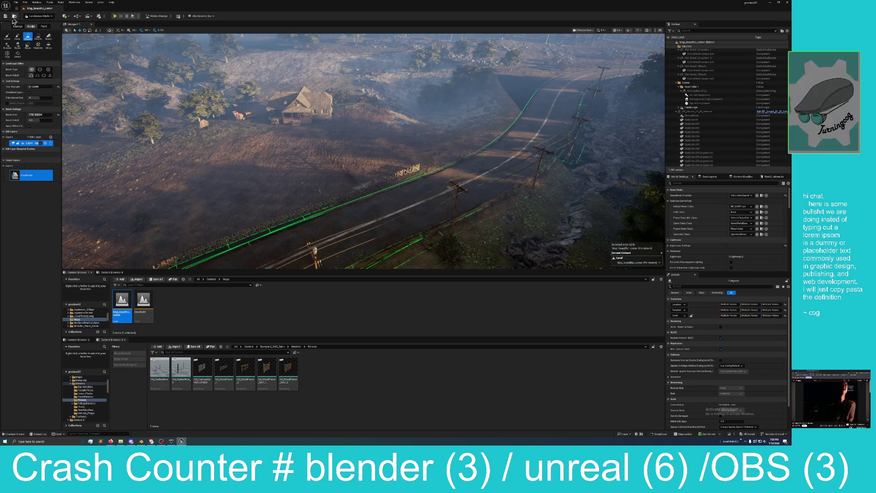
left_click(18, 26)
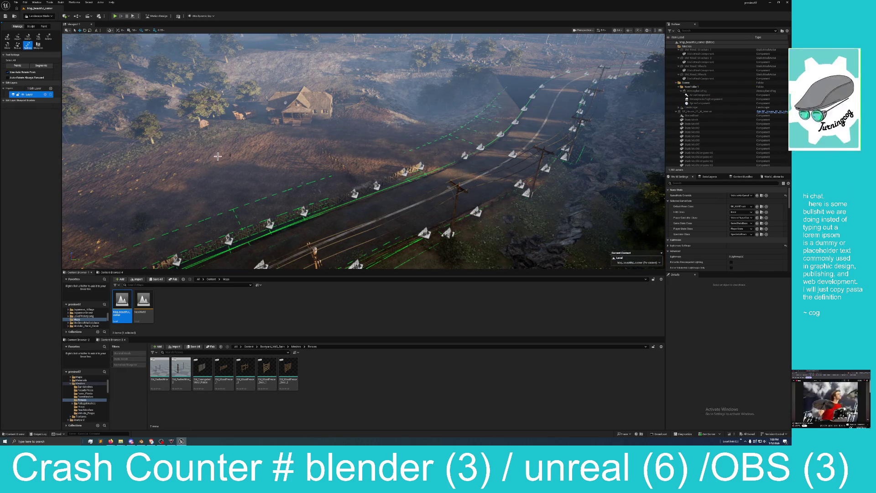
Step: Select four control points on the fence spline beside the road
left_click(419, 169)
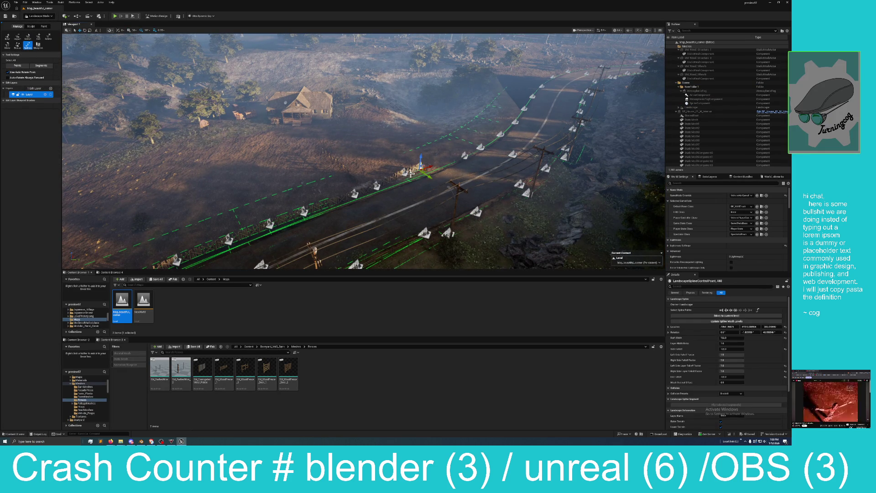
left_click(376, 187)
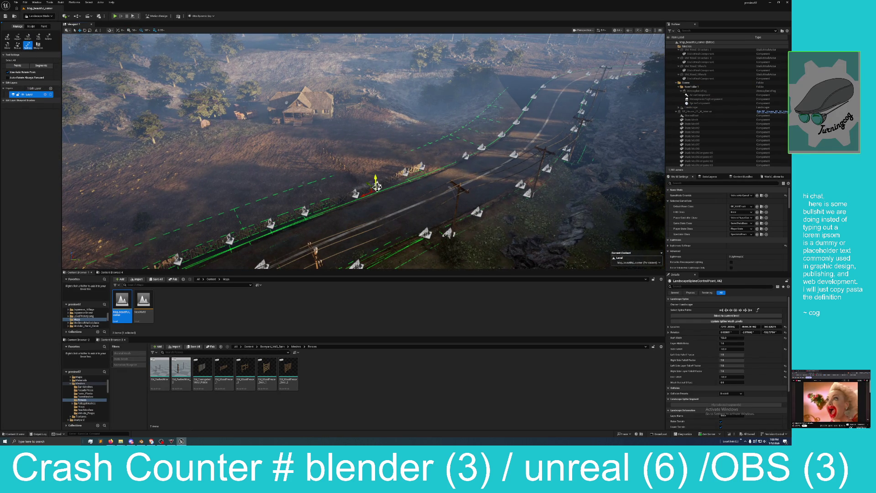
left_click(407, 171, "shift")
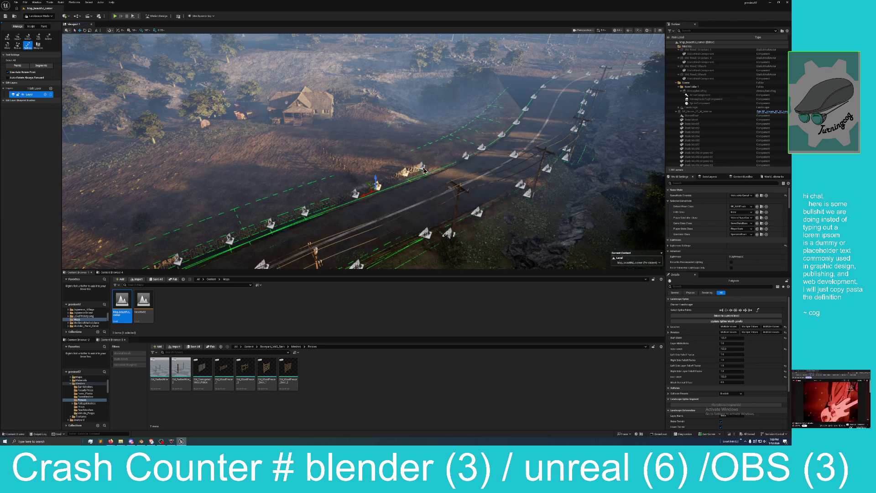
left_click(356, 194, "shift")
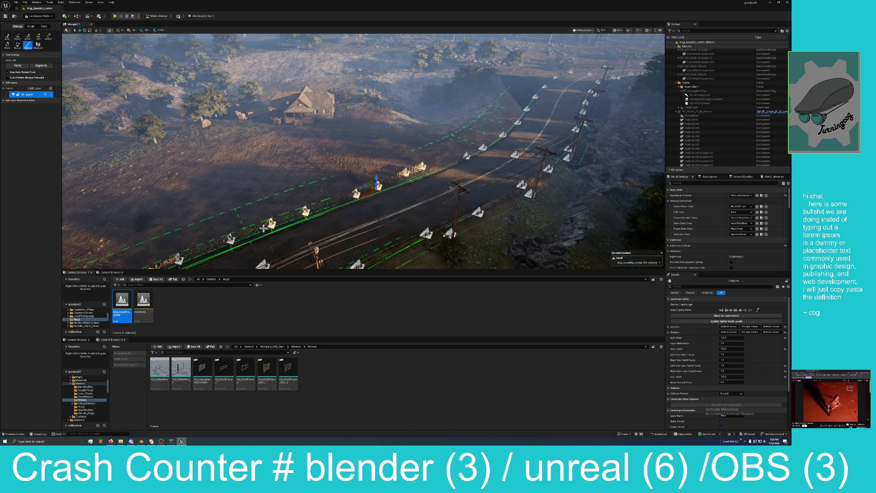
Step: Drag the selected fence spline section toward the road
left_click_drag(240, 241, 234, 242)
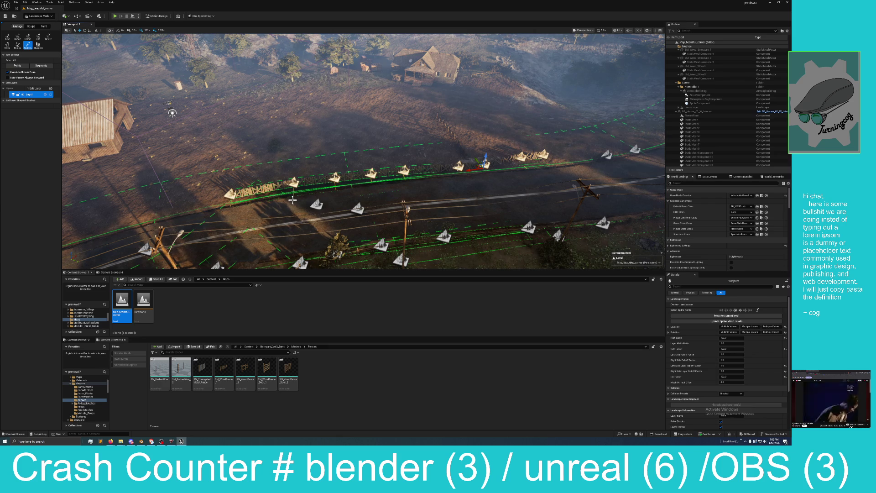
left_click_drag(471, 169, 470, 155)
left_click_drag(340, 160, 297, 136)
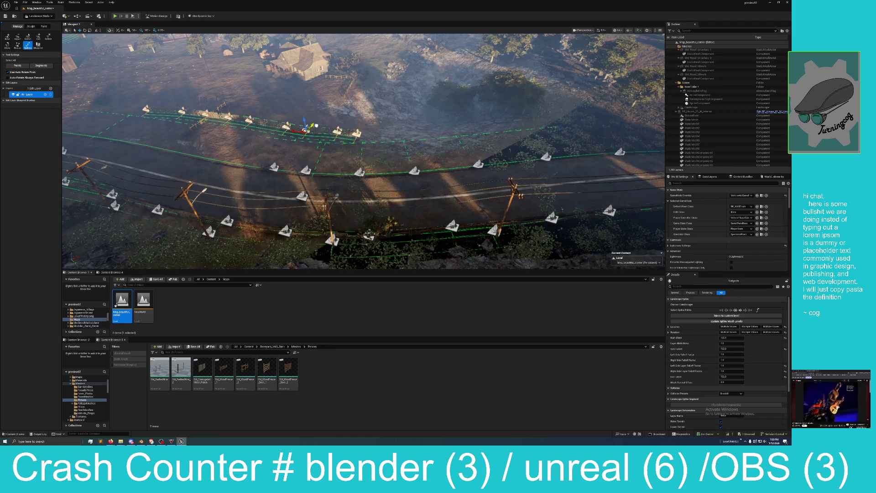
mouse_move(299, 125)
left_mouse_down()
mouse_move(467, 137)
mouse_move(476, 147)
mouse_move(480, 131)
left_mouse_up()
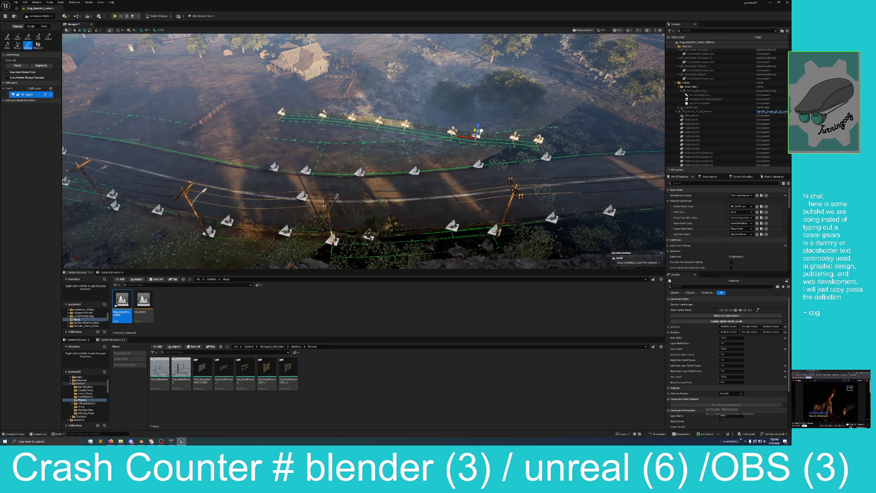
left_click_drag(486, 164, 442, 169)
left_click_drag(357, 150, 478, 157)
mouse_move(450, 181)
left_mouse_down()
mouse_move(320, 138)
mouse_move(429, 133)
mouse_move(440, 157)
left_mouse_up()
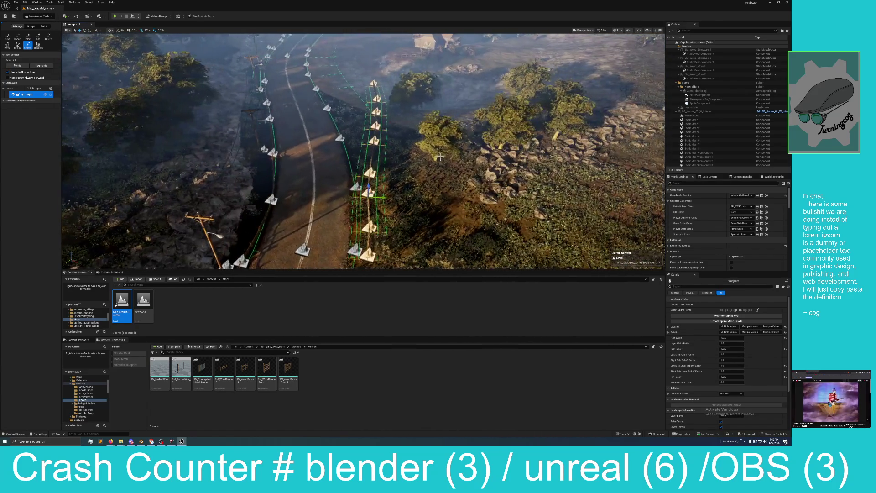
Step: Slide the selected fence section sideways and rotate it slightly to follow the road
left_click_drag(383, 198, 416, 195)
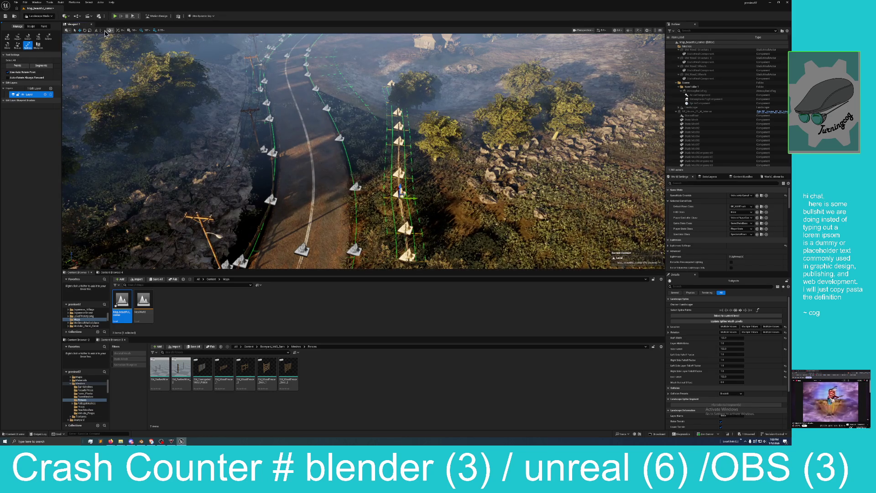
left_click(84, 30)
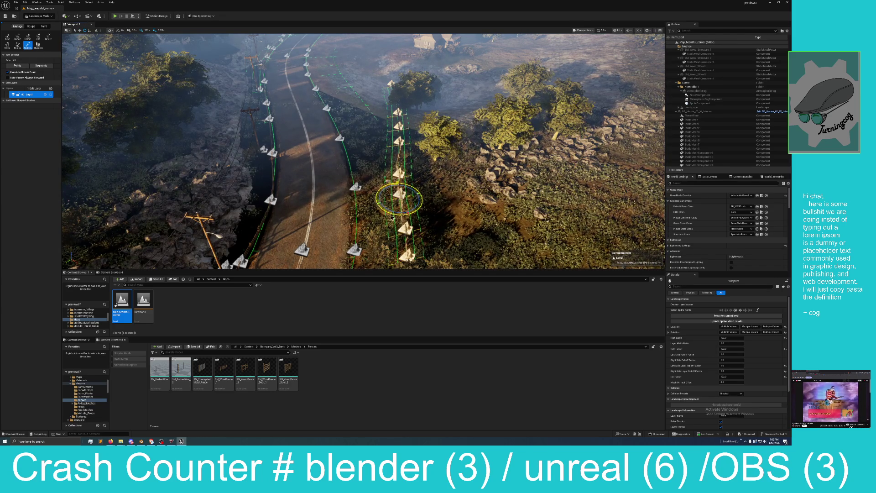
mouse_move(389, 217)
left_mouse_down()
mouse_move(395, 221)
mouse_move(389, 213)
left_mouse_up()
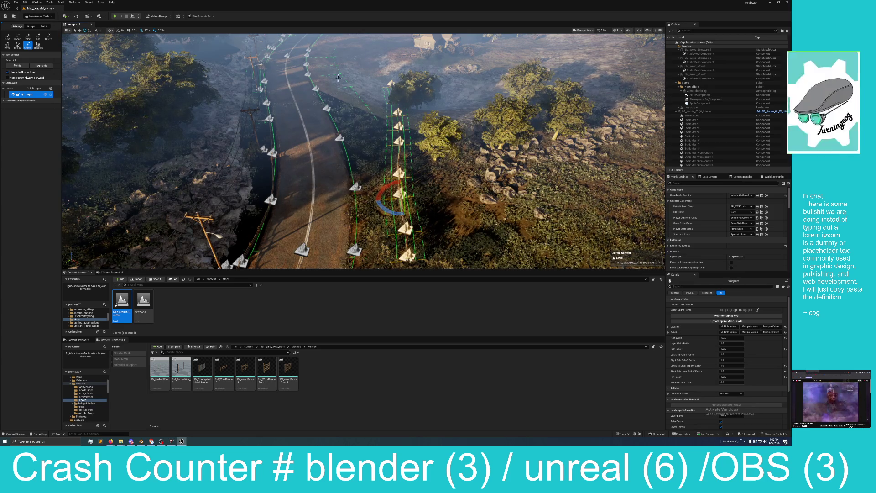
Step: Return to moving, focus the view on the spline, and select another control point
key("w")
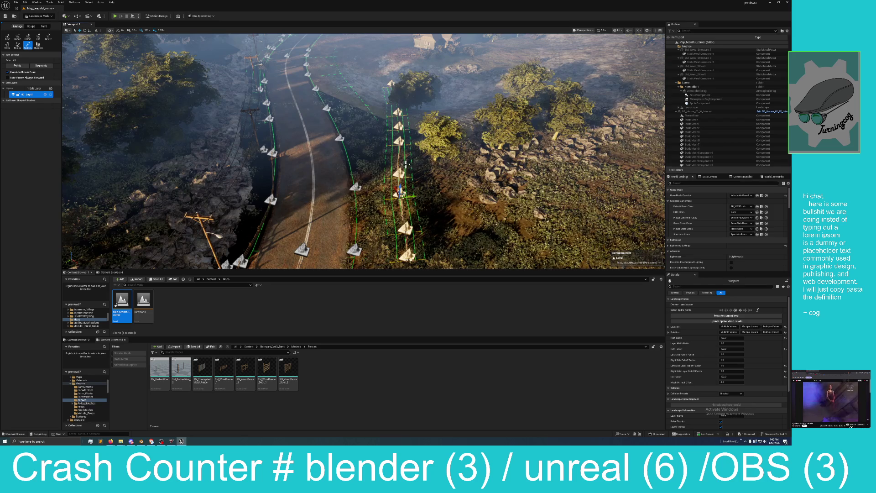
key("f")
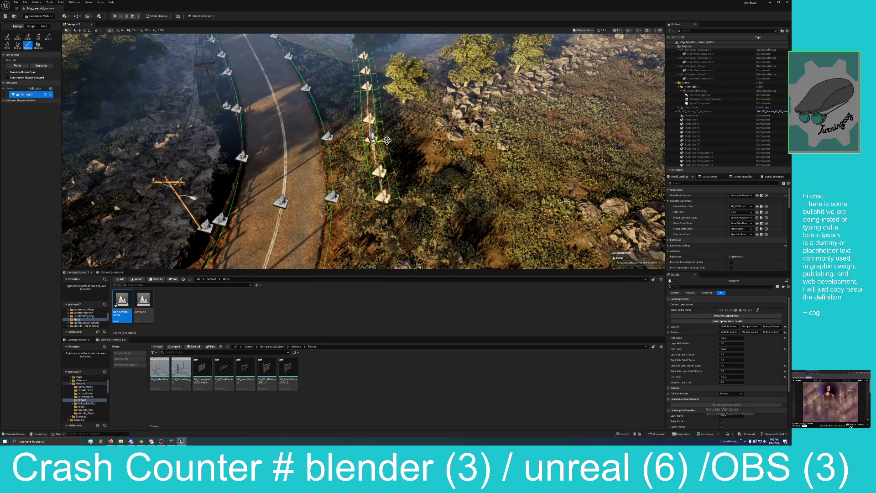
left_click(340, 141)
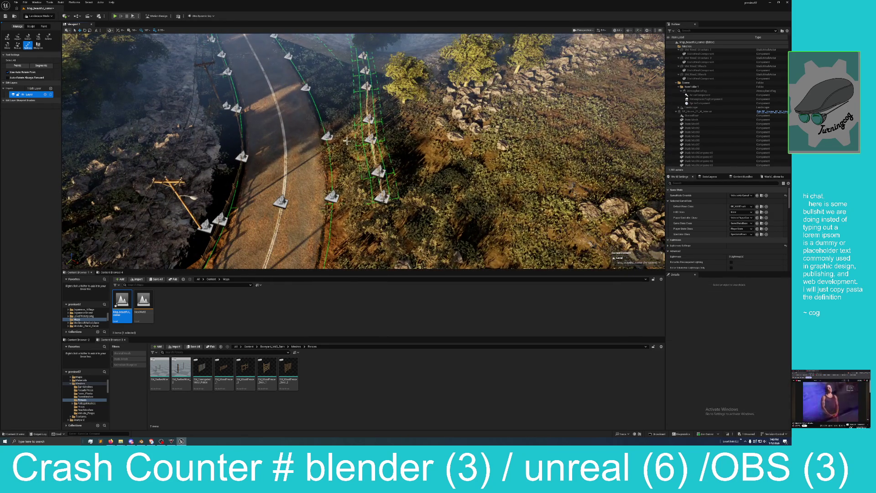
left_click(388, 171)
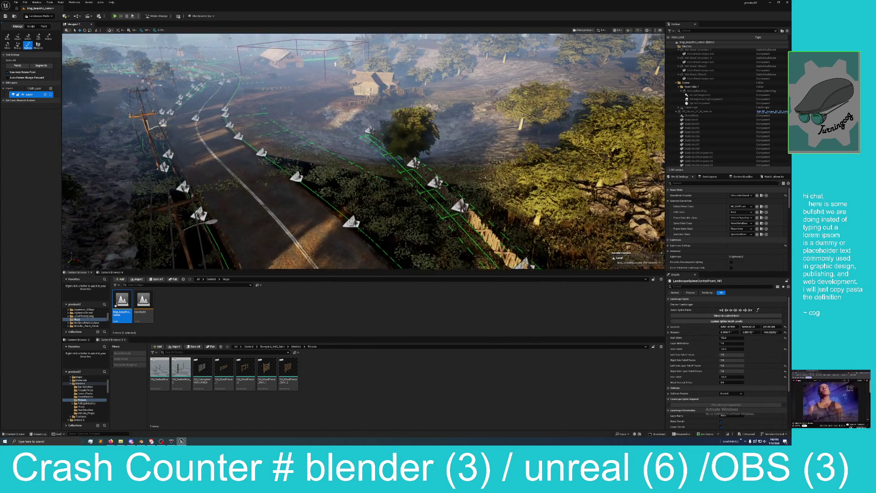
Step: Select the left fence spline control point and move it further right and down
scroll(364, 151, "up", 5)
mouse_move(377, 131)
left_mouse_down()
mouse_move(356, 133)
mouse_move(377, 131)
mouse_move(346, 153)
left_mouse_up()
left_click(358, 137)
mouse_move(294, 155)
left_mouse_down()
mouse_move(315, 163)
mouse_move(326, 138)
mouse_move(232, 154)
left_mouse_up()
key("f")
left_click_drag(341, 172, 387, 178)
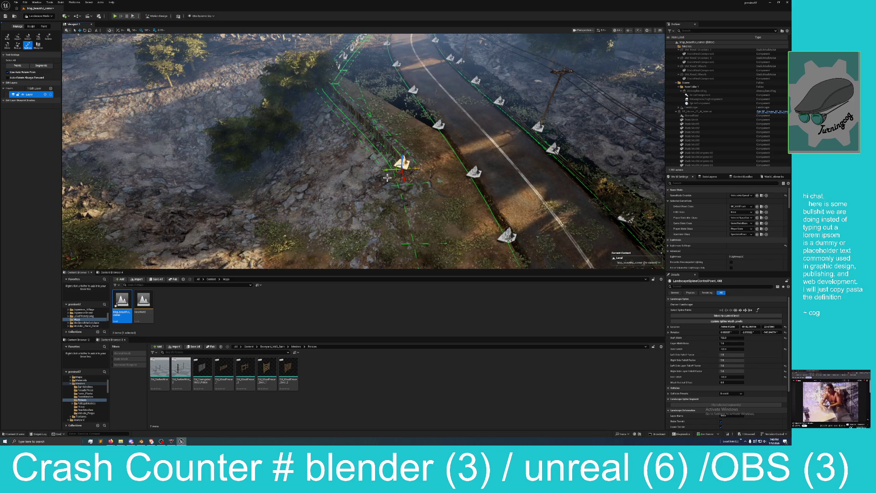
left_click_drag(401, 174, 402, 175)
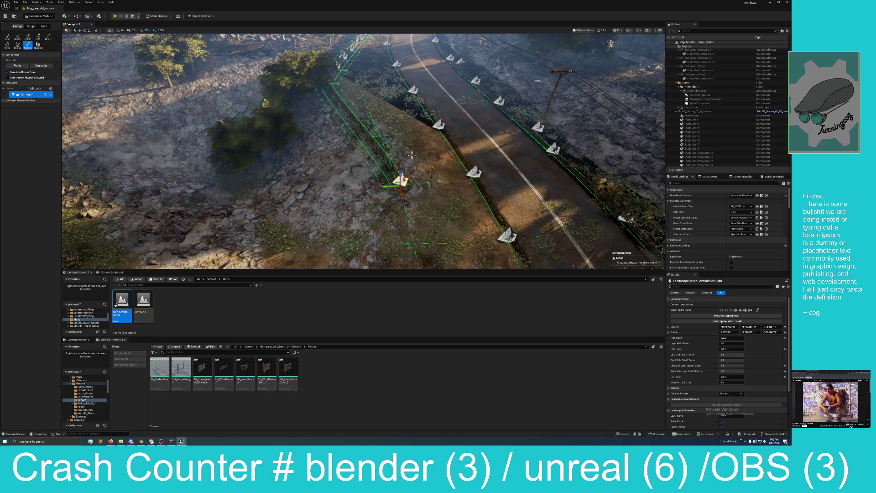
key("s")
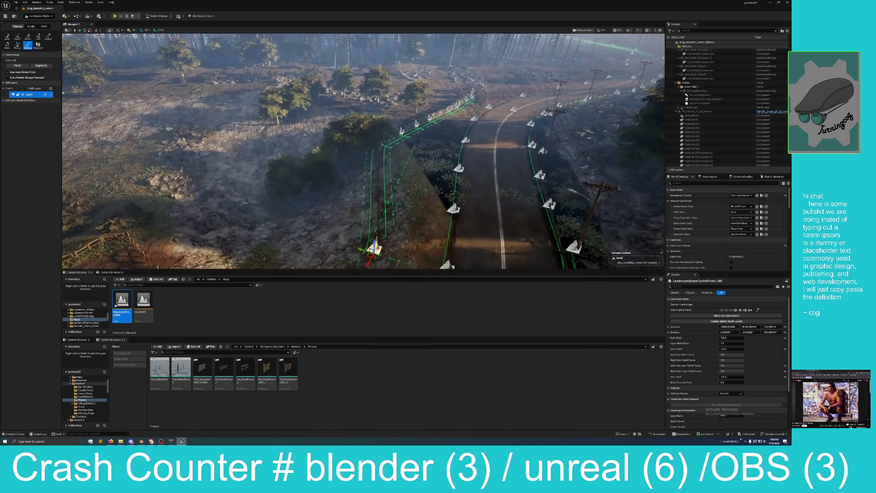
Step: Move the neighbouring control point right and review the fence beside the road
left_click(360, 147)
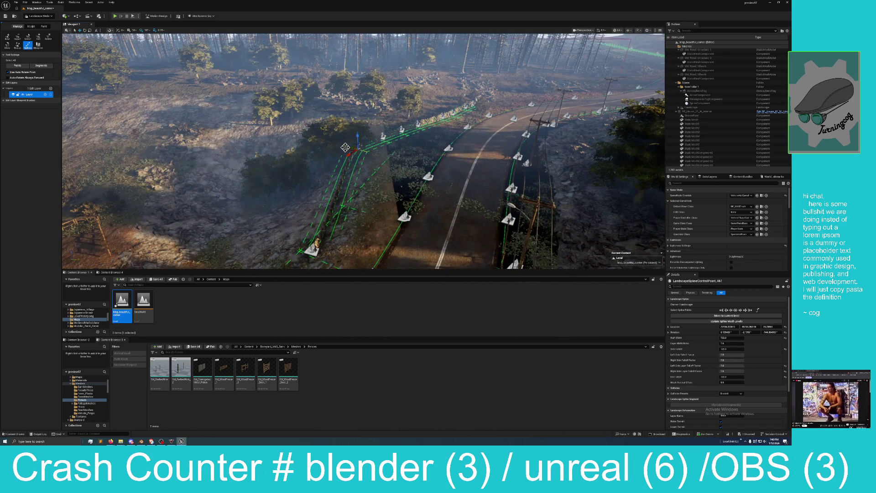
left_click_drag(347, 146, 366, 151)
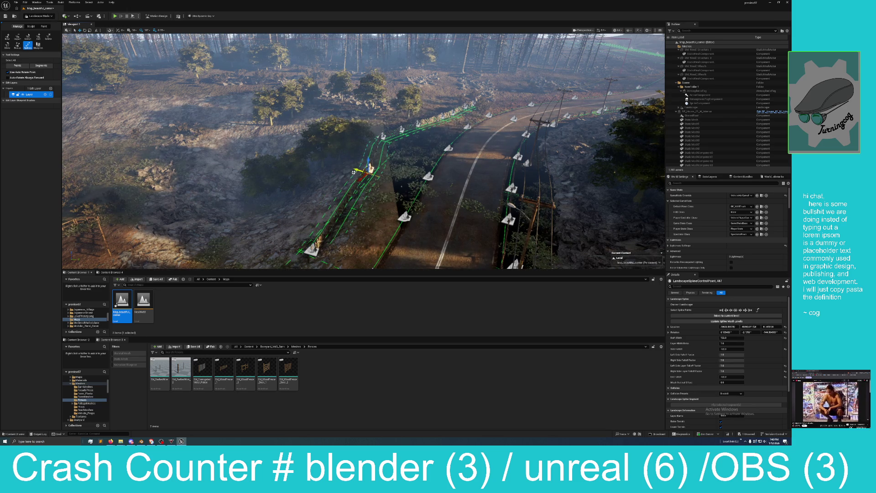
key("w")
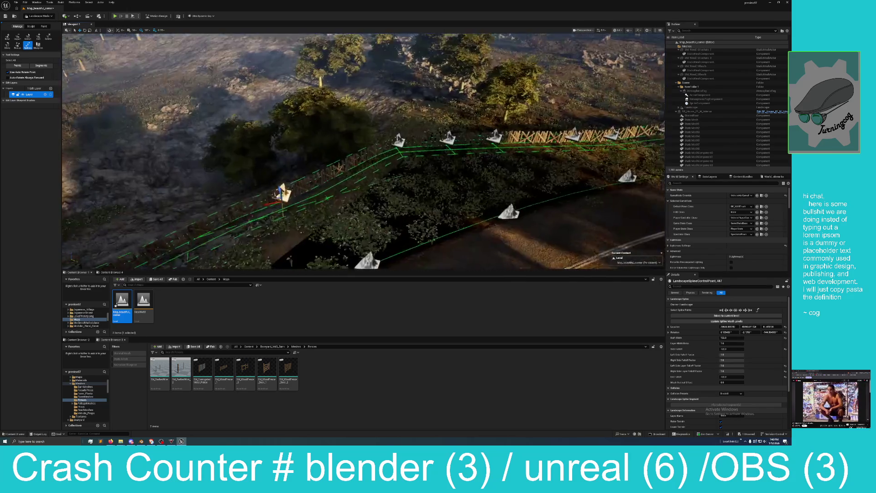
key("a")
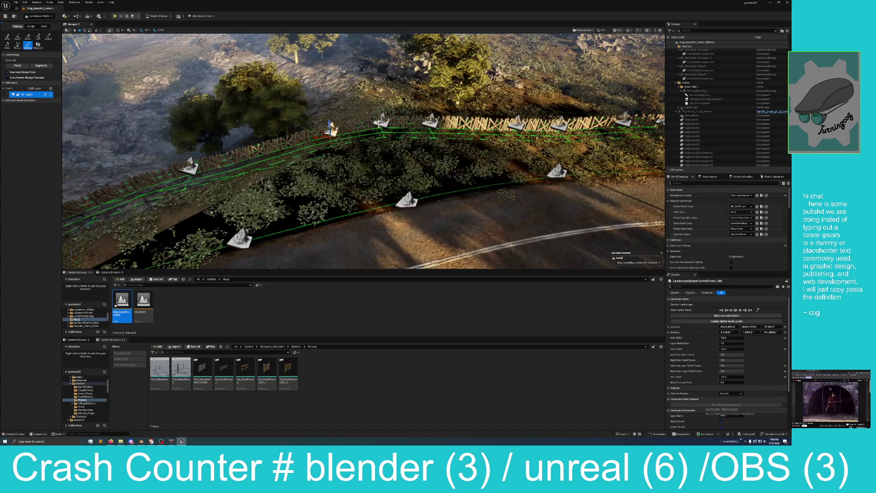
key("s")
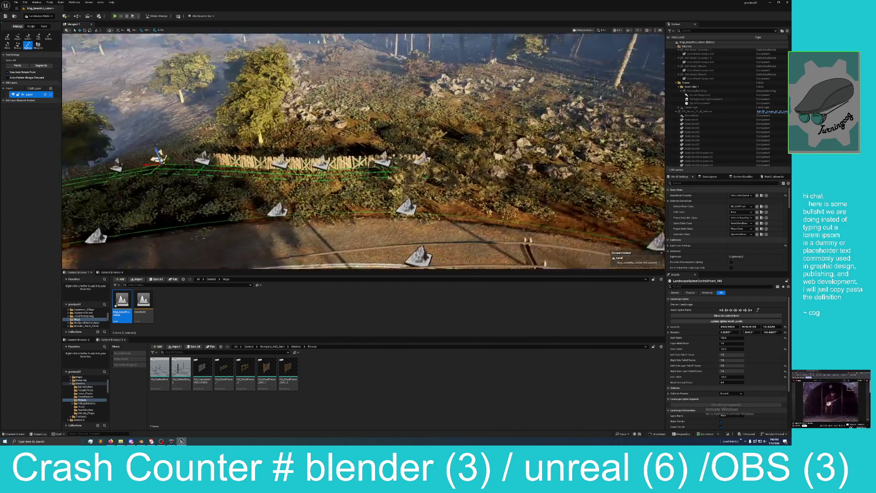
mouse_move(332, 145)
left_mouse_down()
mouse_move(303, 151)
mouse_move(333, 145)
left_mouse_up()
Step: Nudge a fence spline point near the bend and add a new control point
left_click(333, 138)
left_click(322, 149)
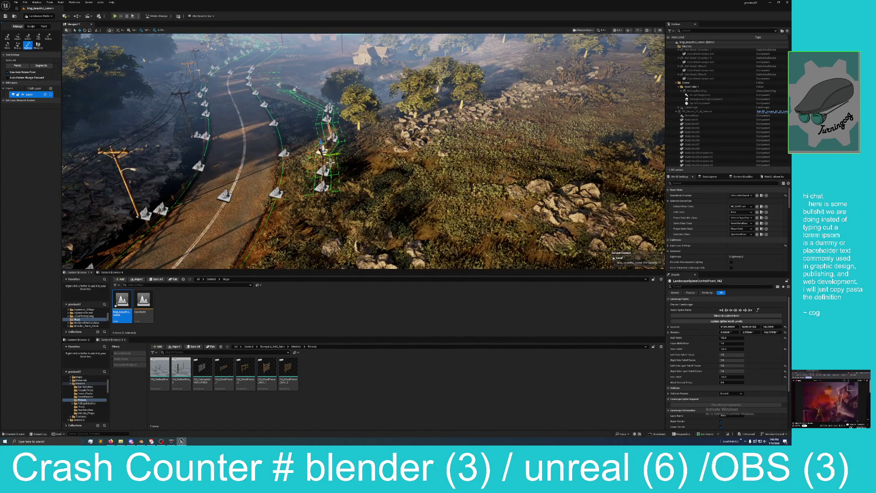
left_click(323, 184)
mouse_move(322, 184)
left_mouse_down()
mouse_move(301, 194)
mouse_move(338, 188)
left_mouse_up()
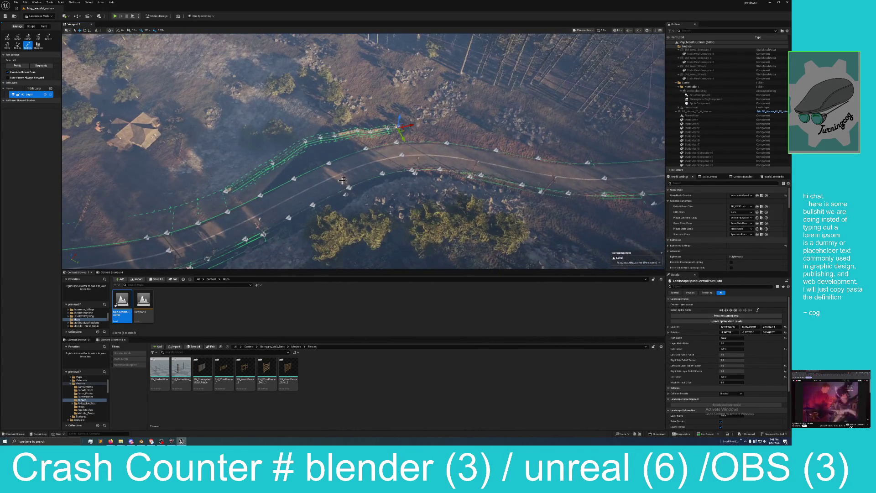
left_click(334, 133)
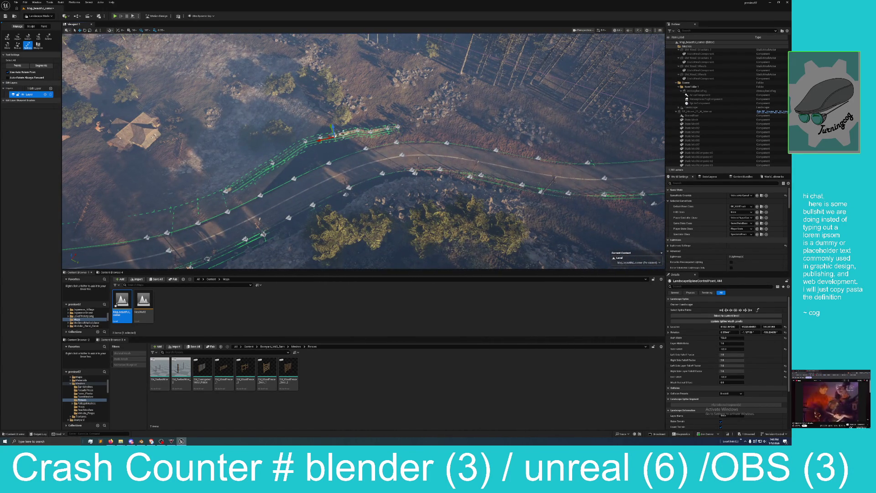
left_click_drag(334, 127, 328, 138)
left_click(318, 130, "ctrl")
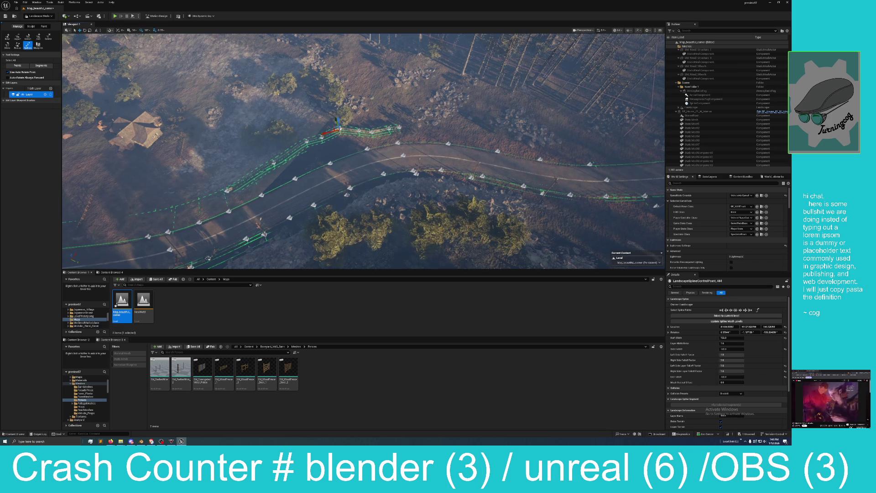
Step: Move three selected fence points together along the road edge
left_click(361, 122)
left_click(370, 130)
left_click(398, 127, "ctrl")
left_click_drag(354, 137, 379, 132)
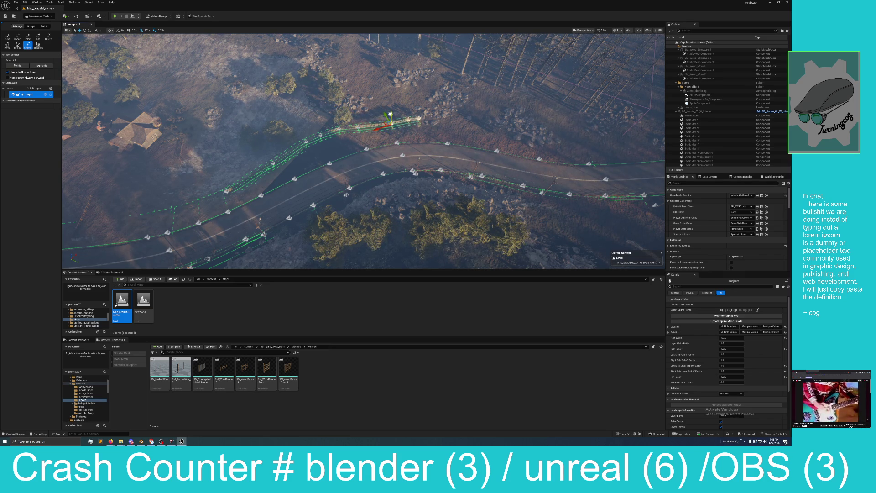
mouse_move(400, 133)
left_mouse_down()
mouse_move(365, 128)
mouse_move(386, 134)
left_mouse_up()
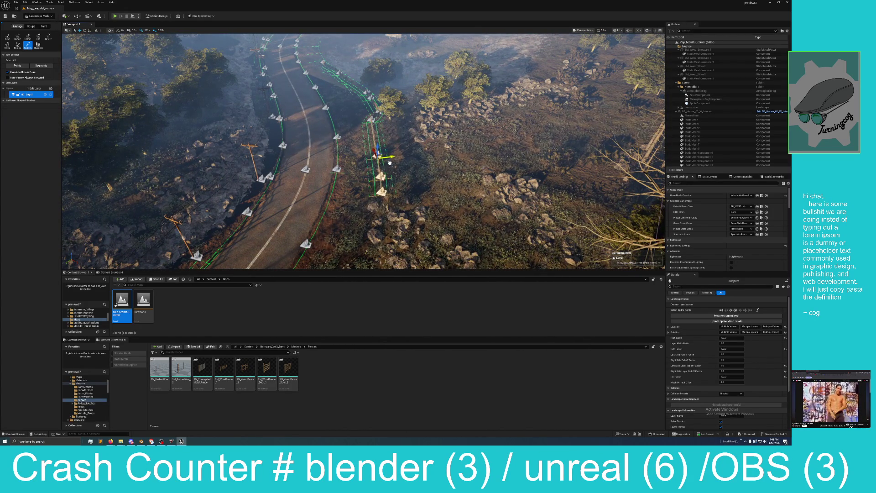
left_click(371, 119)
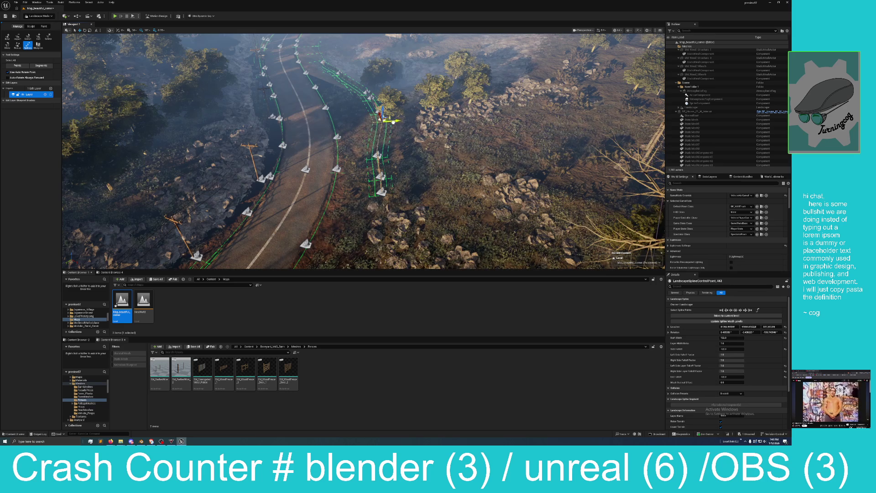
left_click_drag(373, 142, 373, 142)
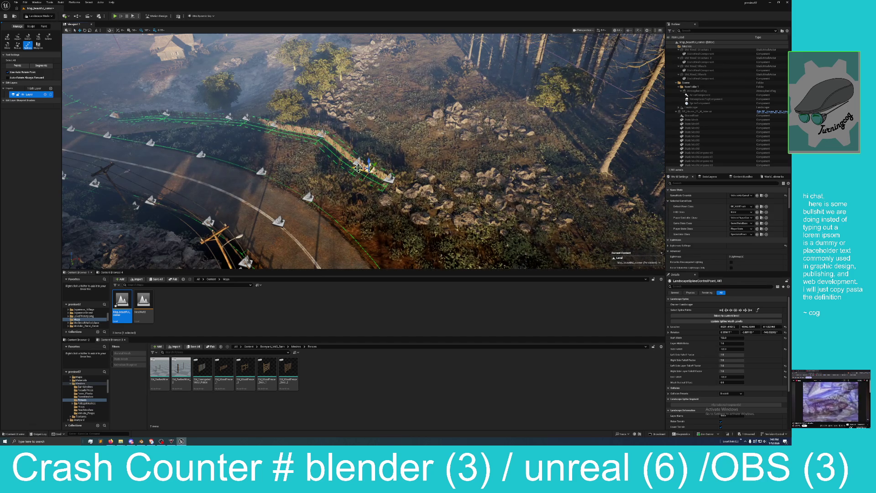
Step: Drag the neighbouring fence point further along the roadside verge
left_click(395, 180)
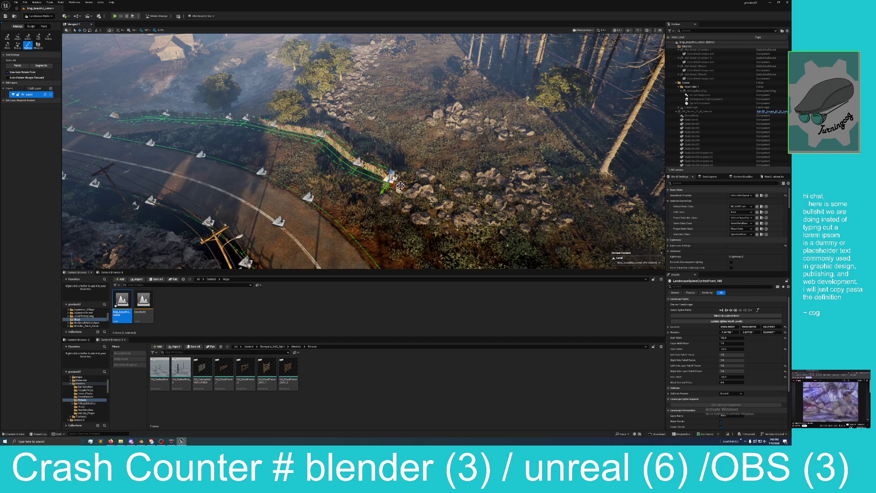
left_click_drag(458, 213, 479, 227)
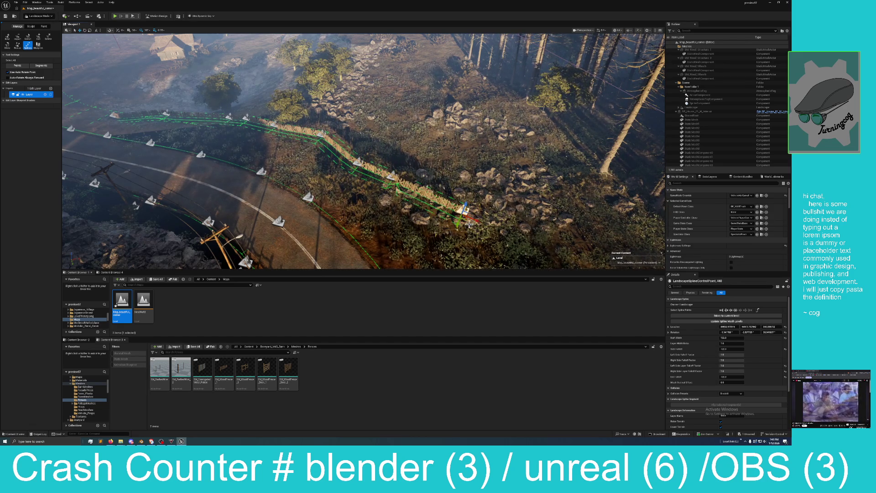
scroll(470, 225, "down", 10)
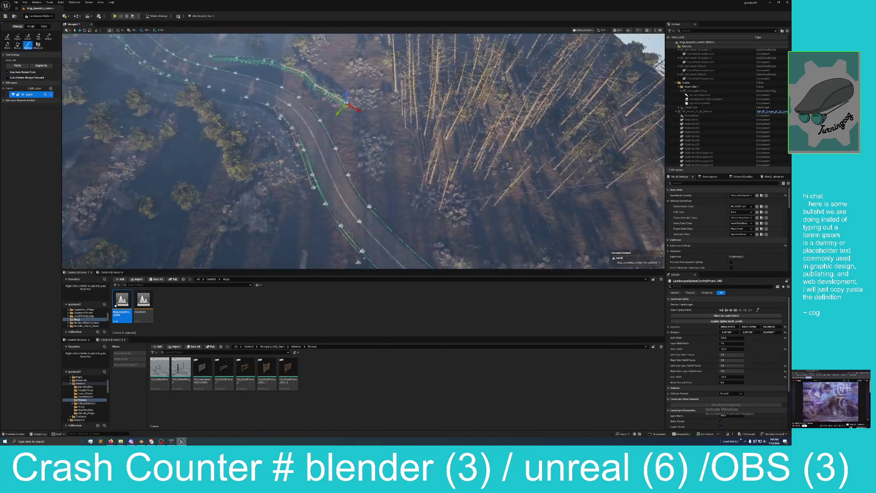
left_click_drag(363, 151, 363, 105)
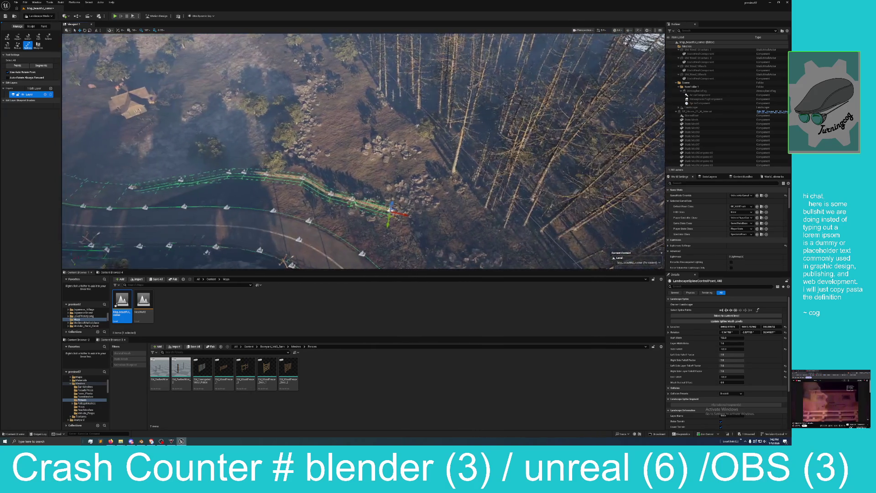
Step: Zoom the view toward the farmhouse and switch to terrain sculpting
scroll(363, 150, "down", 8)
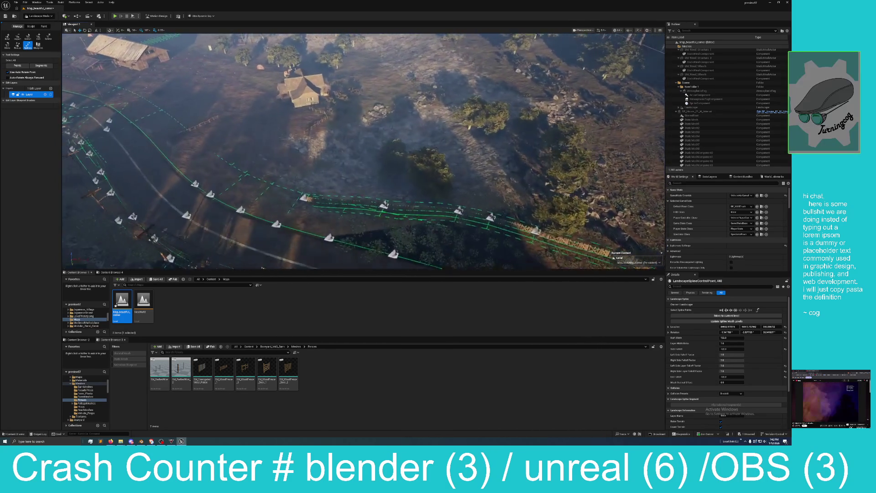
scroll(363, 151, "up", 5)
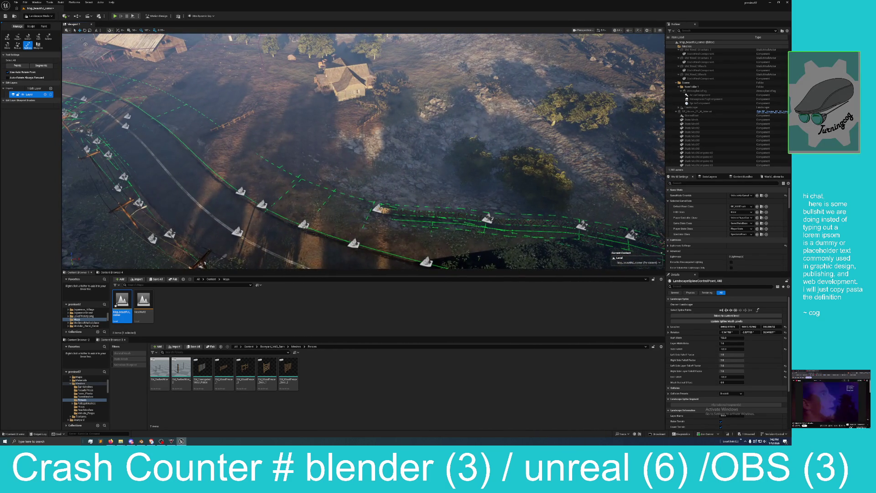
scroll(472, 223, "down", 1)
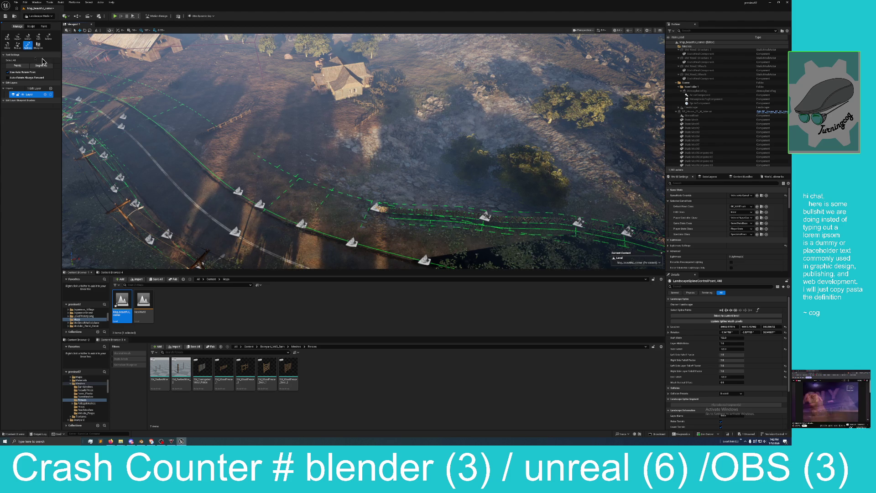
left_click(30, 26)
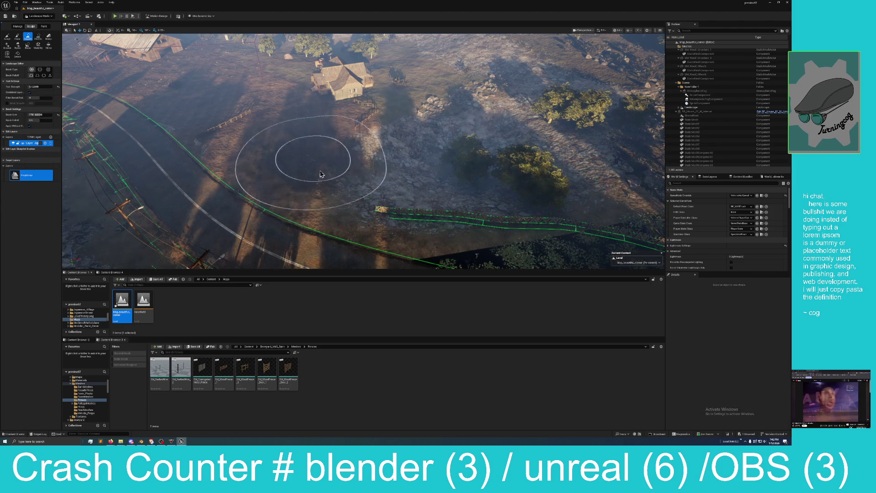
Step: Fly over the terrain toward the road and pick the Sculpt tool instead of Smooth
left_click_drag(422, 184, 383, 187)
left_click_drag(455, 190, 456, 189)
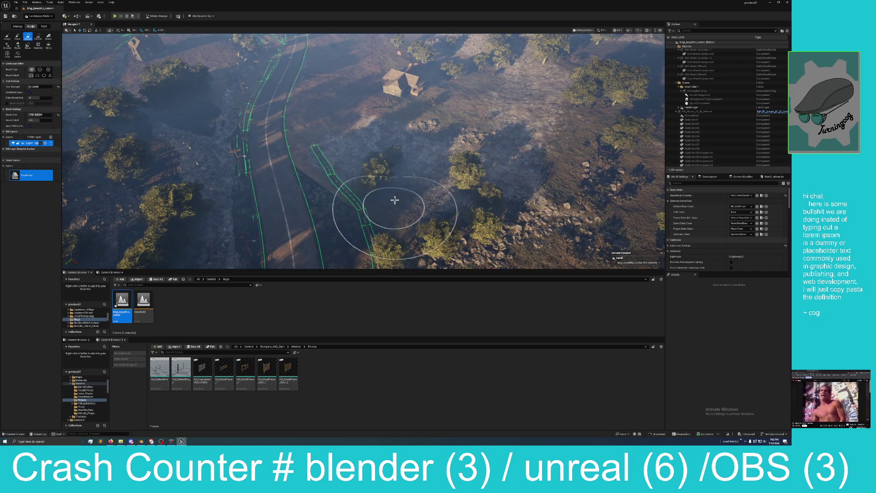
left_click_drag(395, 200, 390, 157)
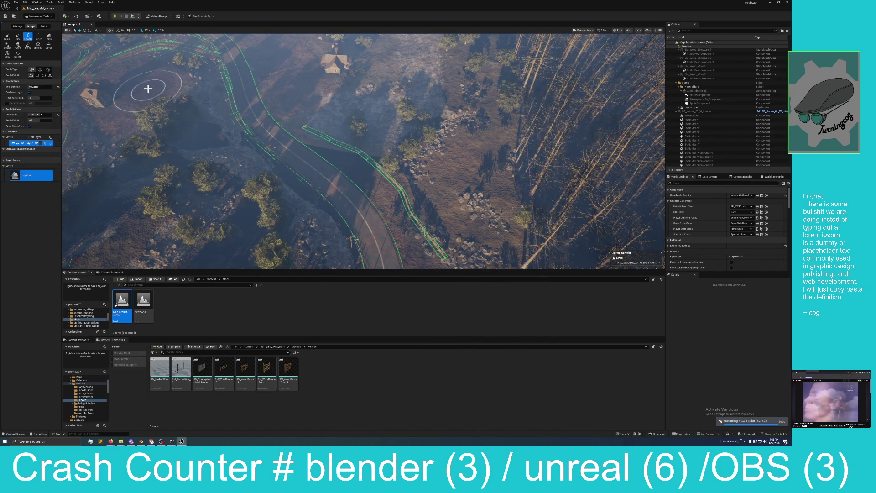
left_click(7, 37)
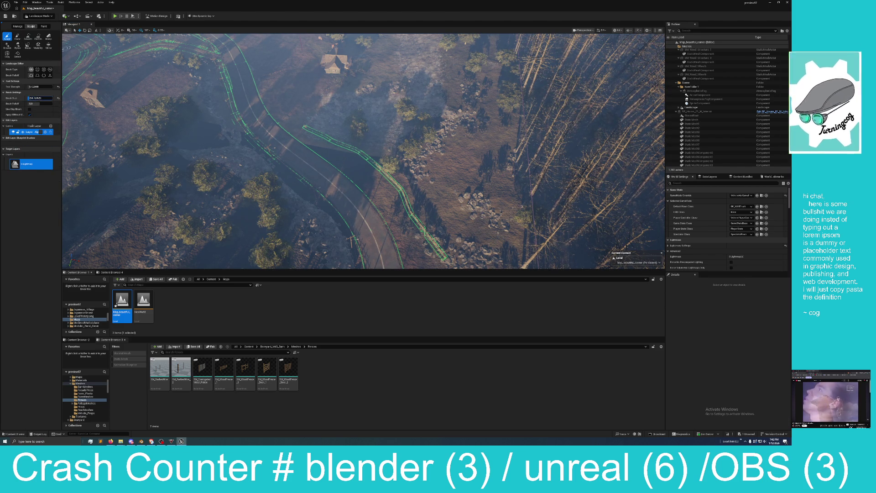
Step: Reduce the Sculpt brush size and raise ground along the roadside fence
left_click_drag(40, 98, 28, 98)
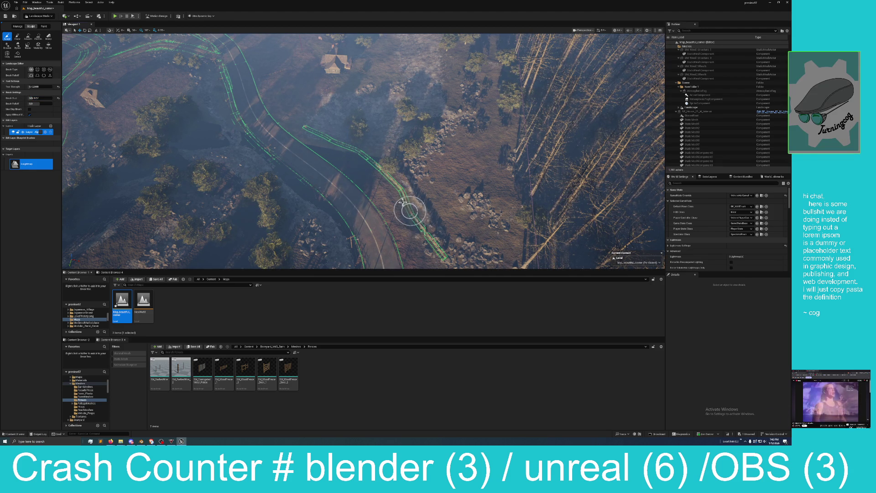
left_click_drag(404, 204, 381, 174)
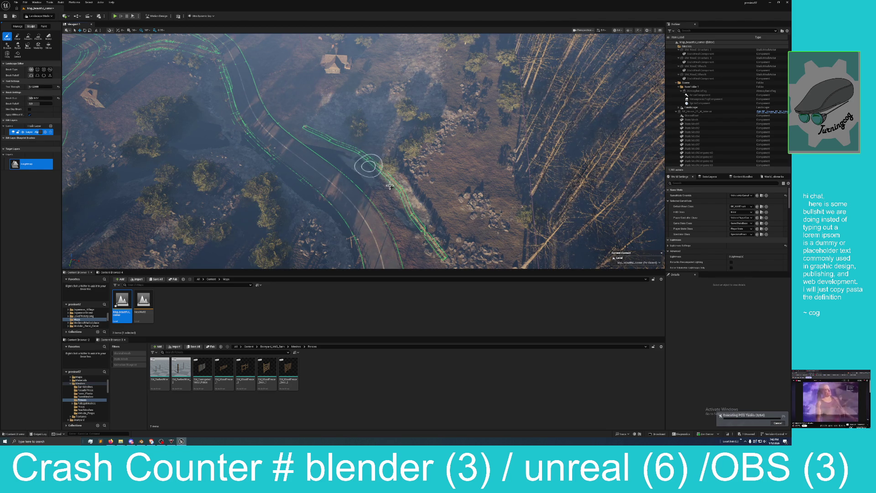
mouse_move(417, 223)
left_mouse_down()
mouse_move(434, 244)
mouse_move(374, 219)
mouse_move(392, 196)
mouse_move(374, 187)
mouse_move(401, 197)
left_mouse_up()
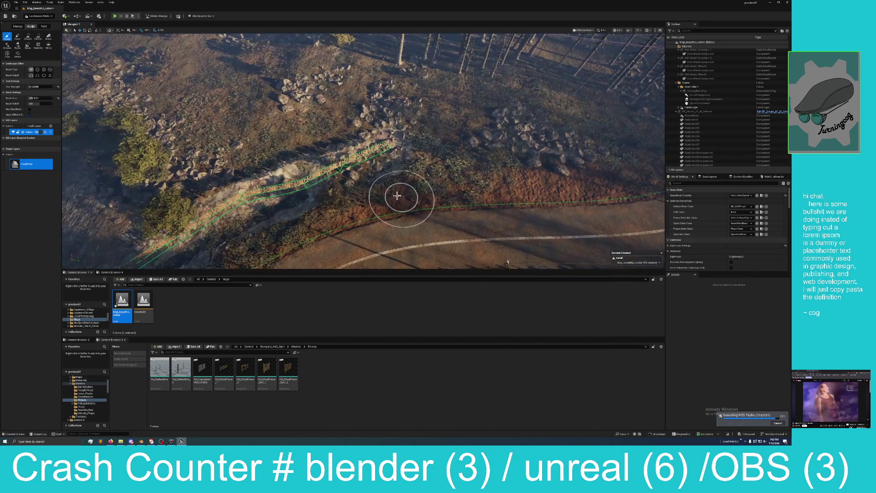
left_click(300, 185)
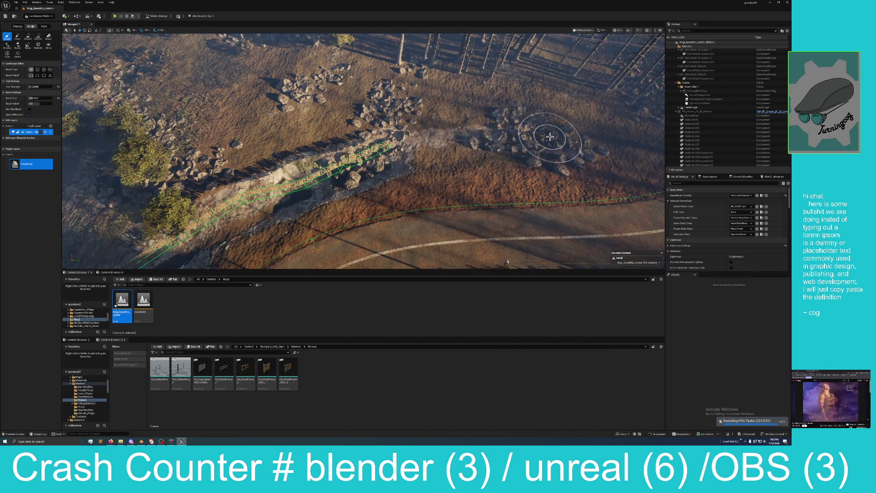
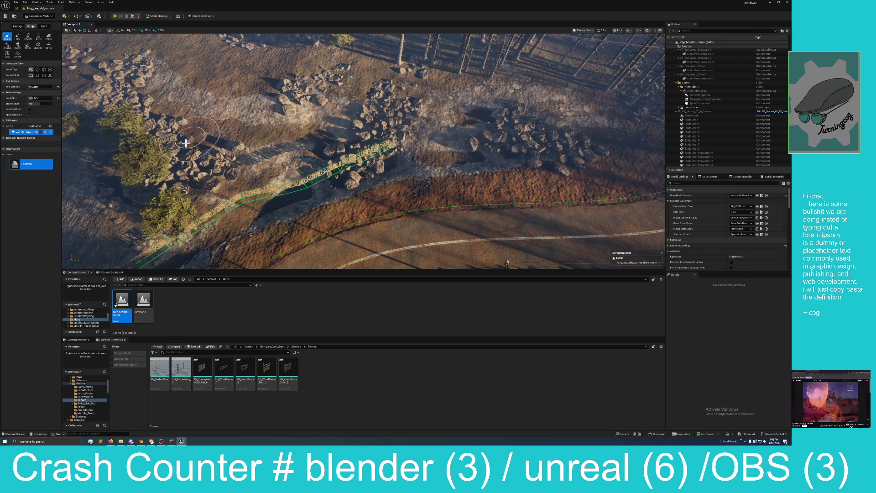
Step: Turn the view along the fence, confirm a new brush size, and sculpt the rocky ground beside it
mouse_move(280, 165)
left_mouse_down()
mouse_move(320, 167)
mouse_move(305, 160)
left_mouse_up()
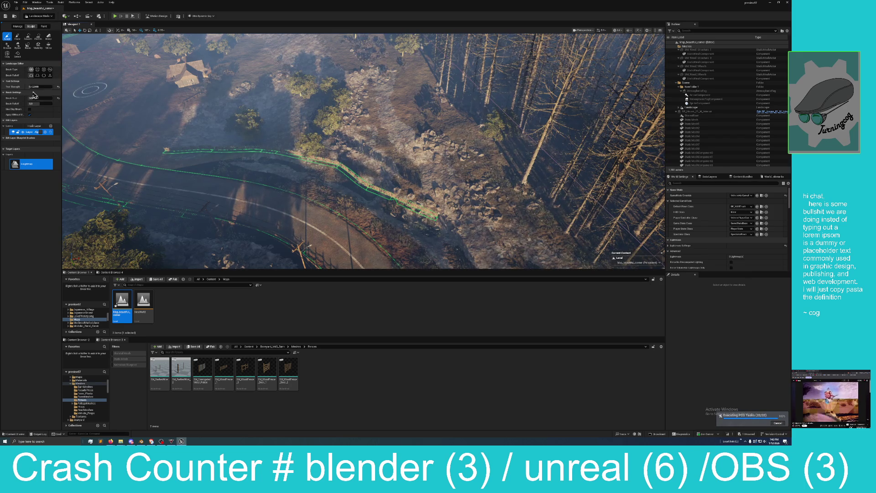
key("Return")
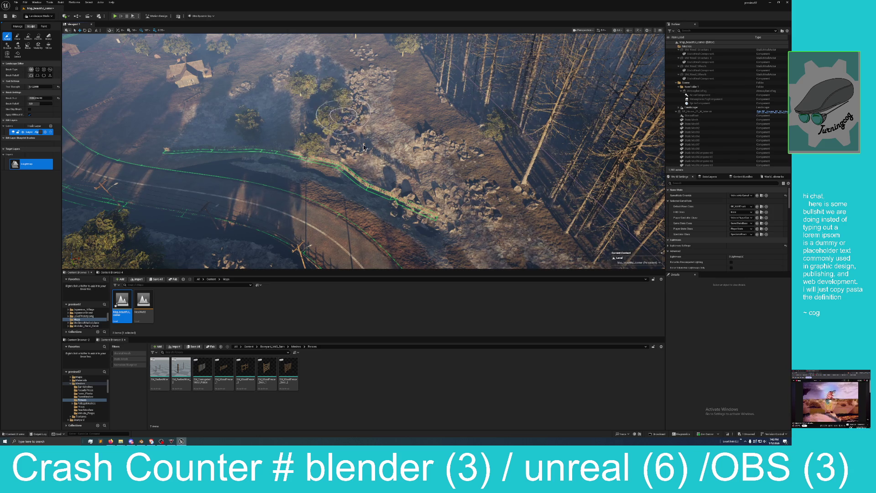
mouse_move(447, 211)
left_mouse_down()
mouse_move(460, 232)
mouse_move(453, 219)
left_mouse_up()
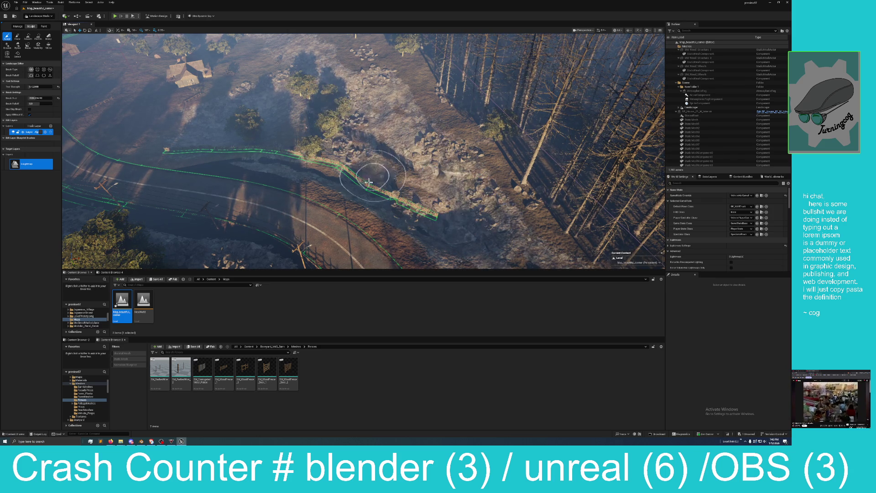
Step: Cycle through the Smooth, Sculpt and Flatten landscape tools, ending on Flatten
left_click(26, 39)
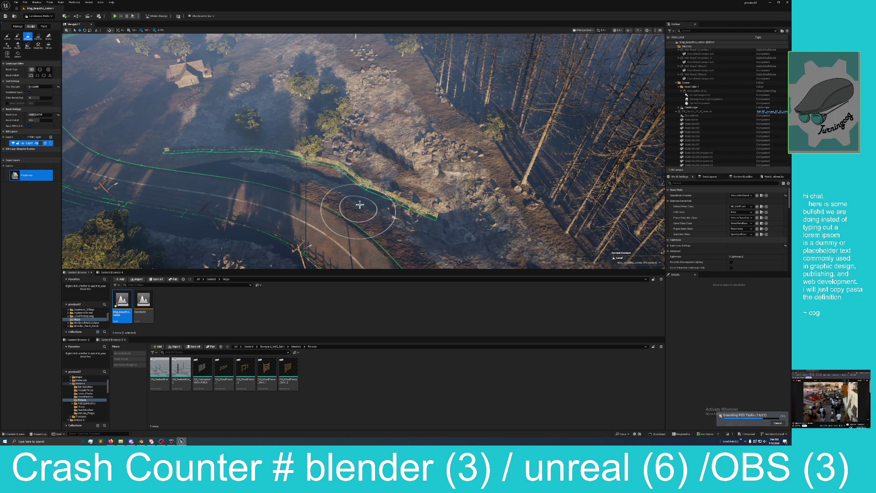
left_click(9, 38)
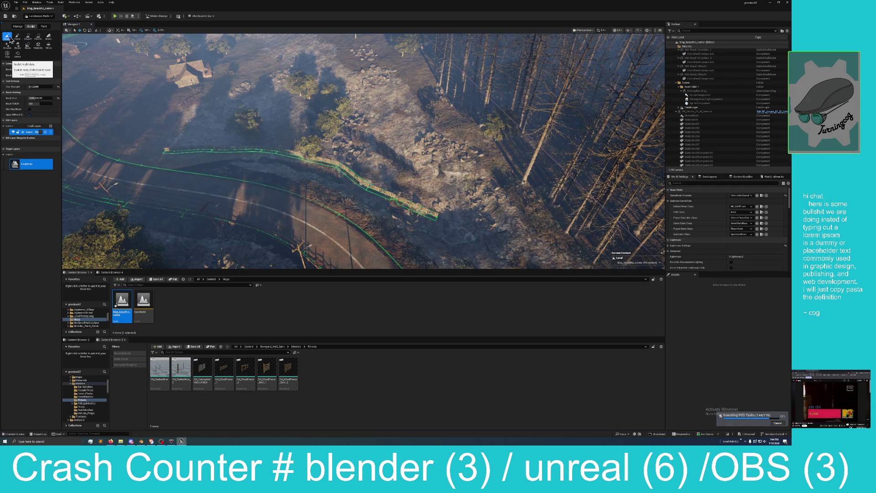
left_click(38, 37)
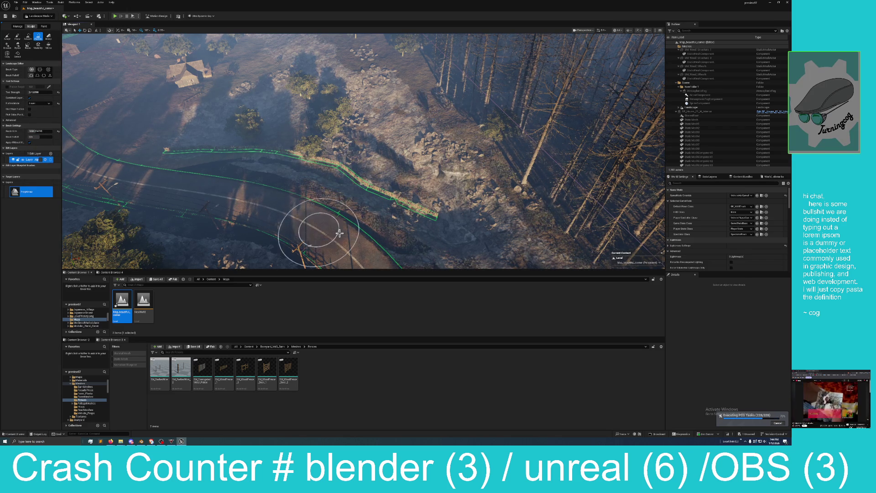
Step: Undo the last Flatten stroke with Edit > Undo, shift the view along the road, and reselect Sculpt
left_click(25, 3)
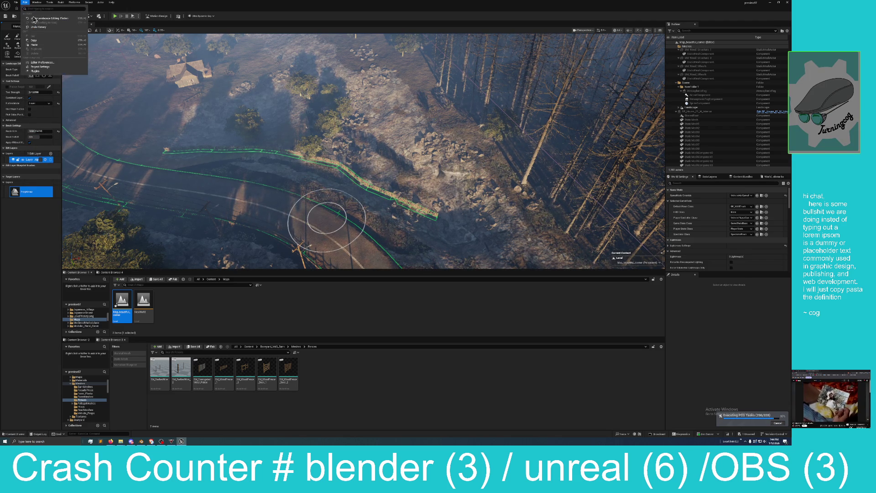
left_click(40, 19)
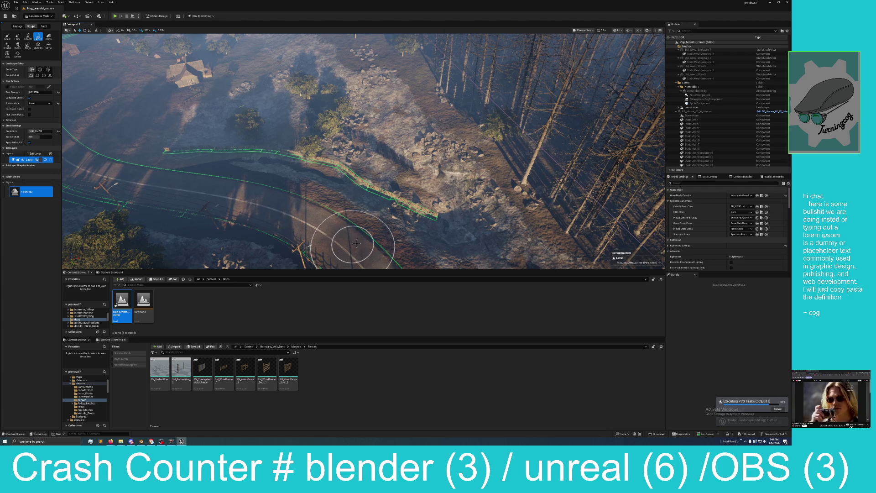
key("Right")
key("Right")
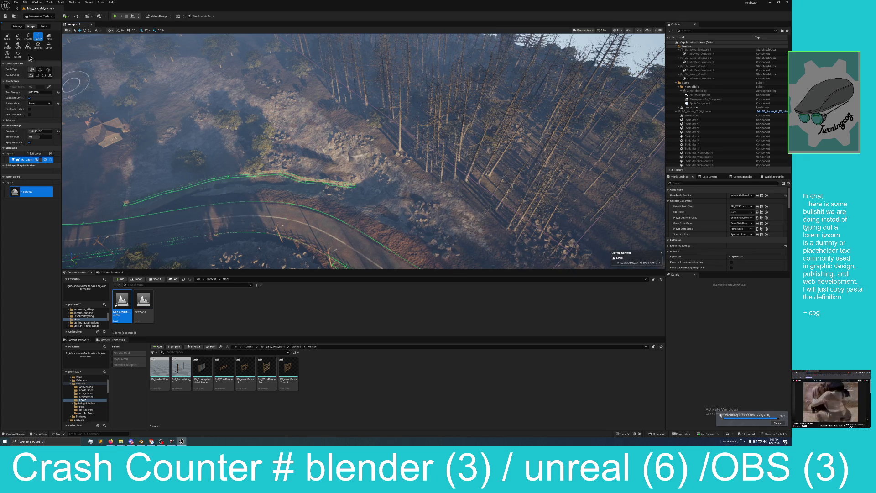
left_click(8, 38)
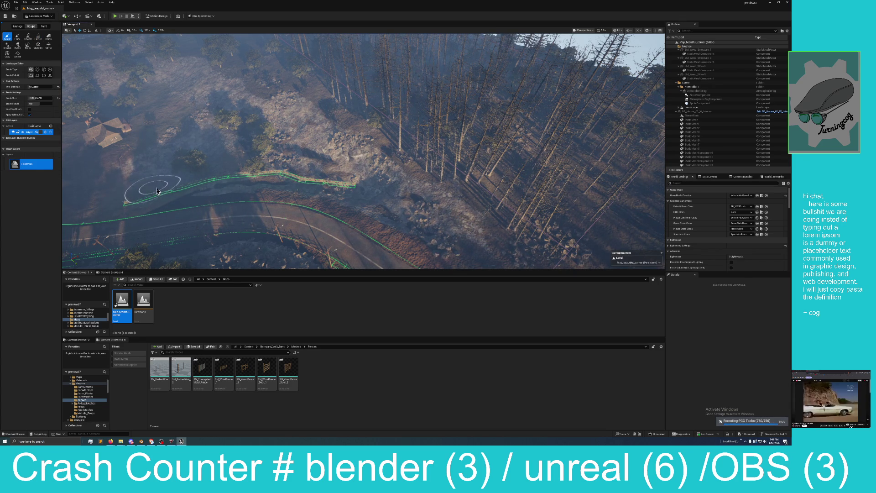
Step: Sculpt the ground around the fence end and to its right
left_click_drag(358, 195, 394, 213)
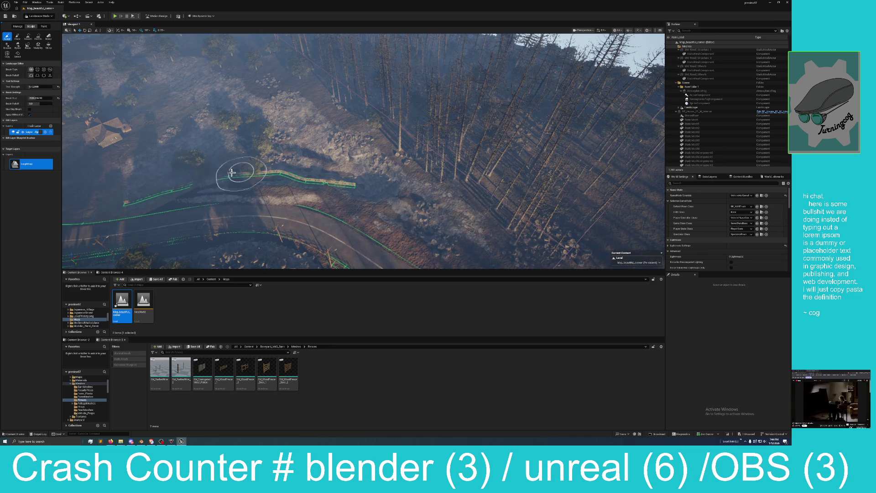
left_click_drag(332, 186, 417, 215)
mouse_move(290, 181)
left_mouse_down()
mouse_move(331, 194)
mouse_move(194, 169)
left_mouse_up()
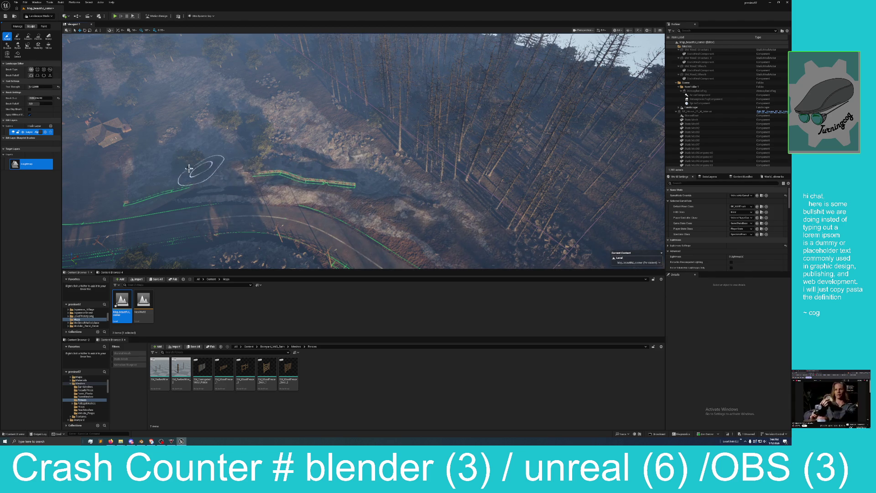
Step: Tilt toward the tree line, pull back, and fly down to a low view along the road
mouse_move(332, 210)
left_mouse_down()
mouse_move(340, 178)
mouse_move(343, 261)
mouse_move(320, 173)
mouse_move(323, 213)
left_mouse_up()
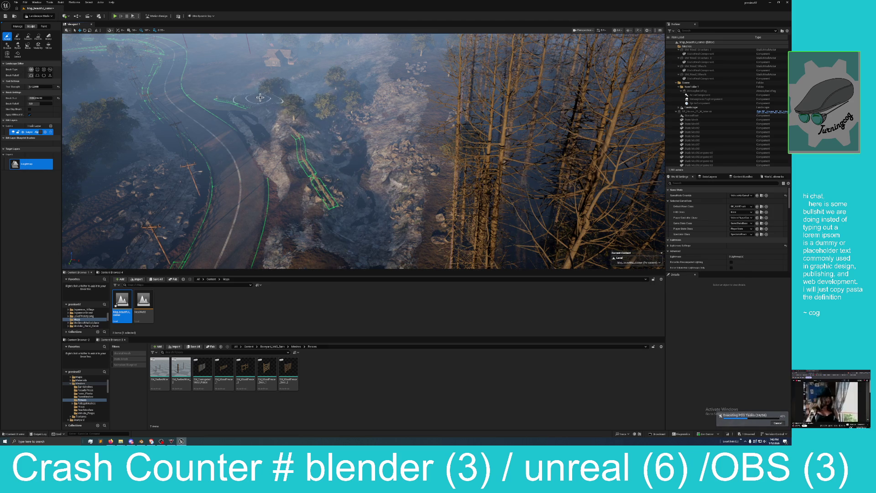
left_click_drag(316, 194, 360, 210)
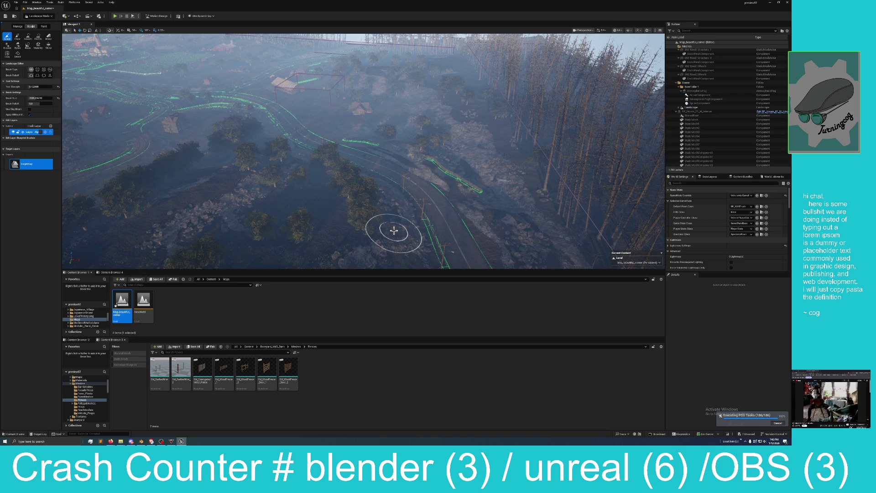
mouse_move(400, 231)
left_mouse_down()
mouse_move(418, 222)
mouse_move(391, 206)
left_mouse_up()
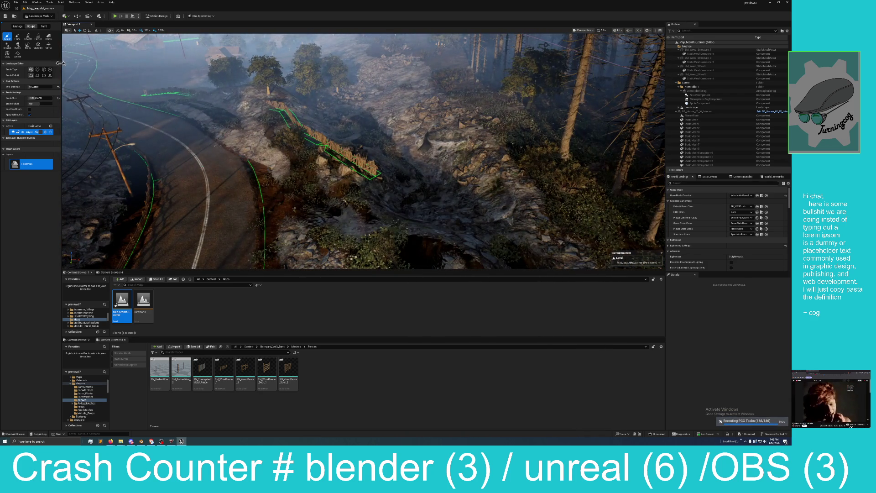
Step: Smooth the ground beside the fence into mud, then rebuild the rocky hollow to its right
left_click(28, 37)
left_click_drag(264, 201, 213, 155)
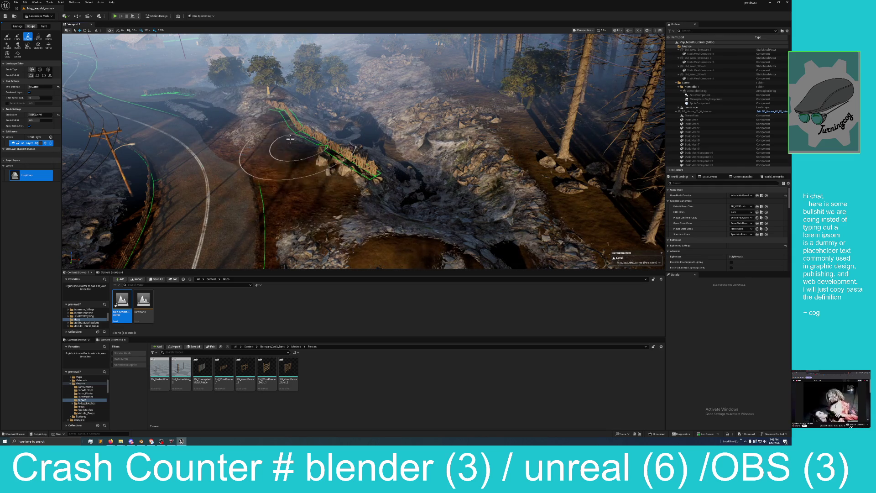
mouse_move(234, 164)
left_mouse_down()
mouse_move(223, 169)
mouse_move(248, 190)
mouse_move(289, 200)
mouse_move(274, 134)
left_mouse_up()
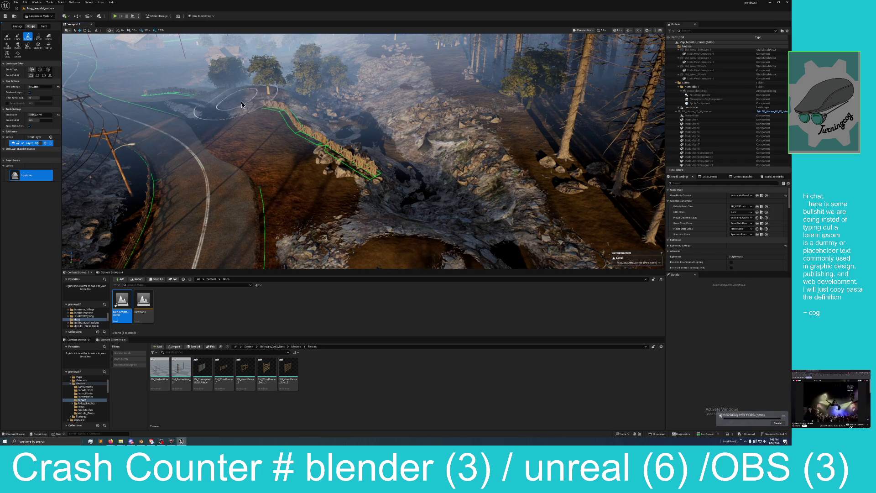
mouse_move(337, 192)
left_mouse_down()
mouse_move(342, 234)
mouse_move(450, 239)
mouse_move(415, 245)
mouse_move(405, 169)
mouse_move(411, 196)
mouse_move(340, 71)
left_mouse_up()
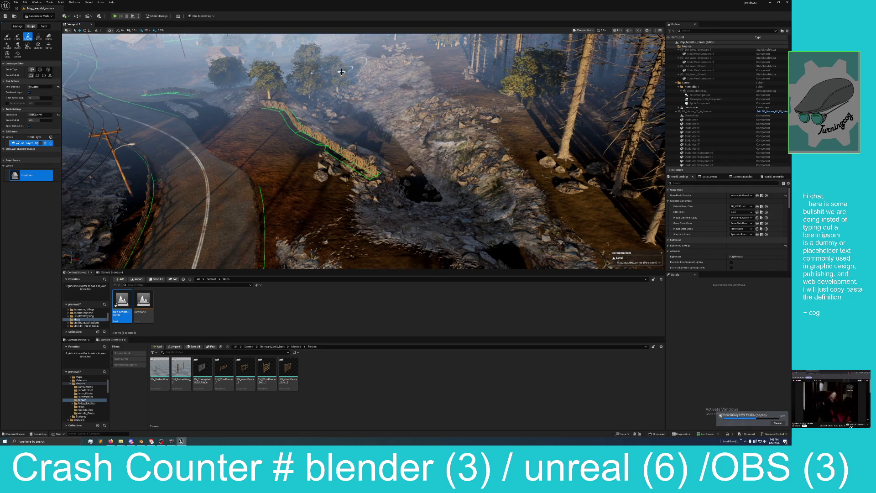
mouse_move(391, 83)
left_mouse_down()
mouse_move(425, 150)
mouse_move(456, 183)
mouse_move(420, 132)
mouse_move(351, 125)
mouse_move(351, 80)
mouse_move(351, 125)
mouse_move(239, 135)
left_mouse_up()
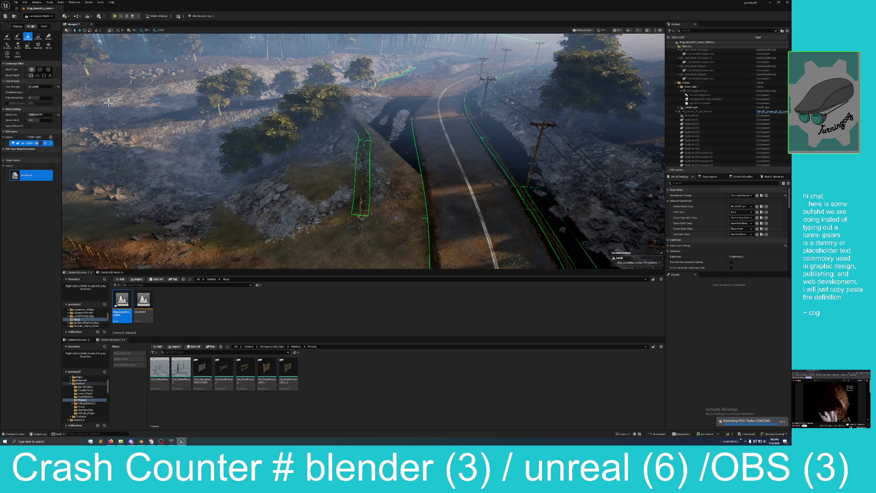
Step: Fly along the road toward the power poles
scroll(144, 142, "up", 3)
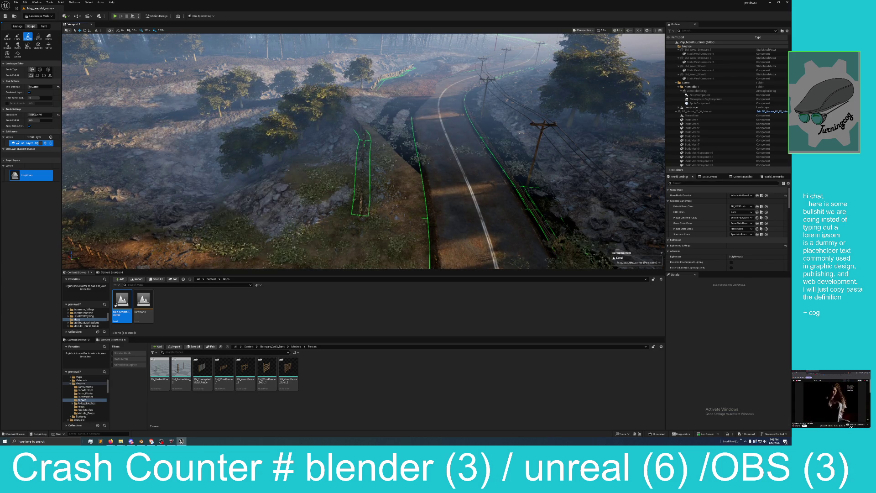
scroll(254, 196, "up", 3)
scroll(266, 199, "down", 5)
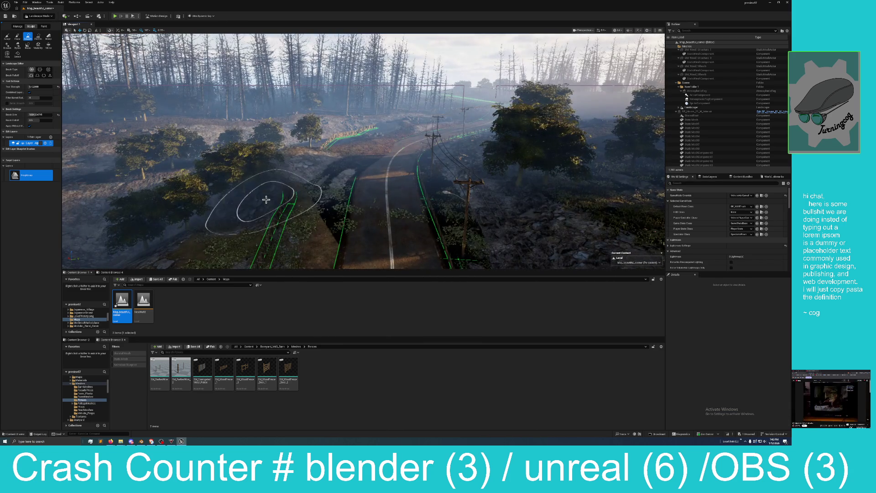
scroll(285, 194, "up", 4)
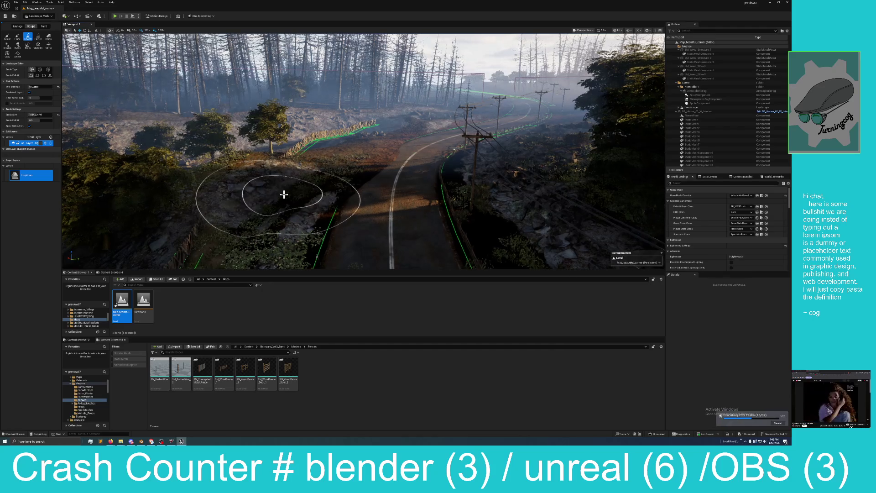
Step: Switch terrain tool and even out the ground left of the road, then turn the view left
left_click(38, 38)
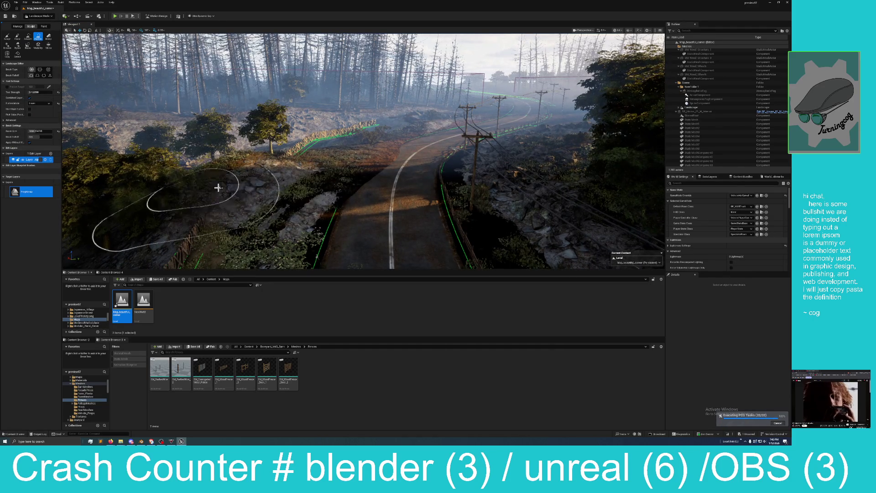
left_click(367, 178)
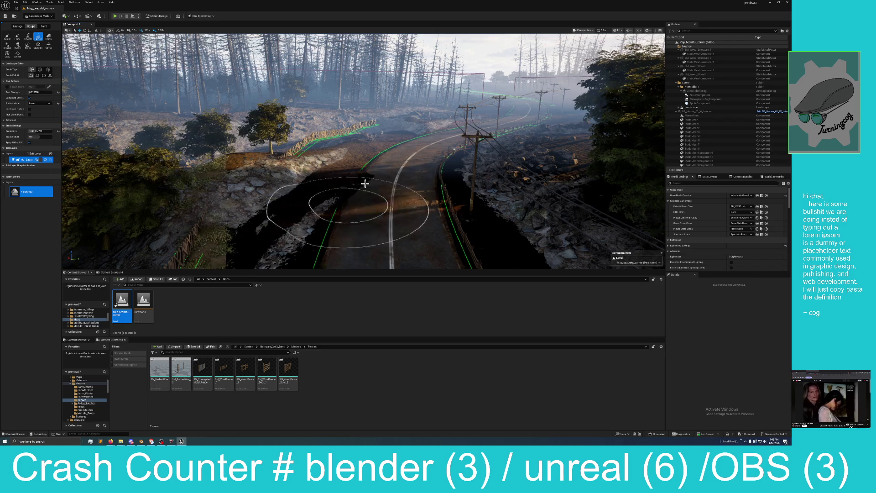
left_click_drag(360, 189, 399, 170)
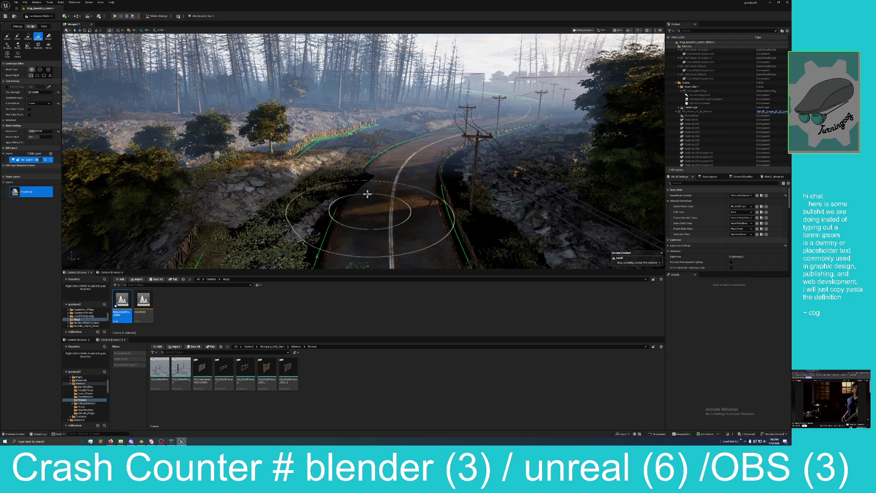
left_click_drag(367, 195, 365, 185)
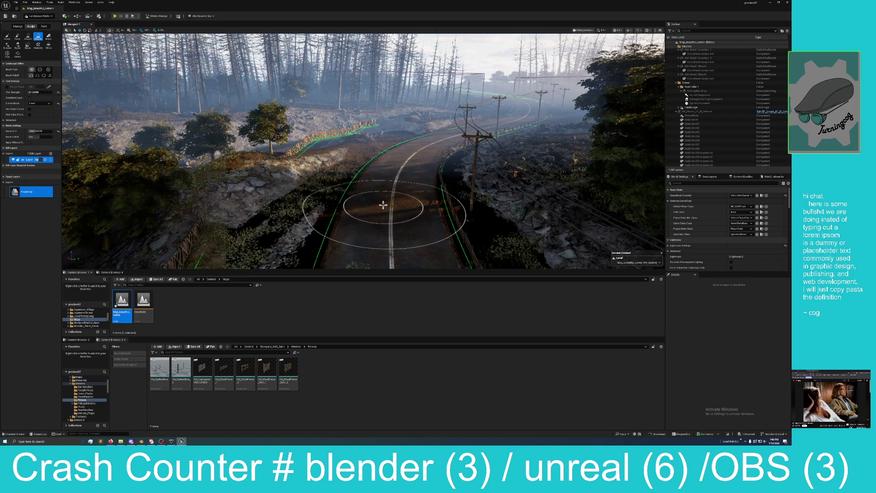
scroll(388, 204, "up", 2)
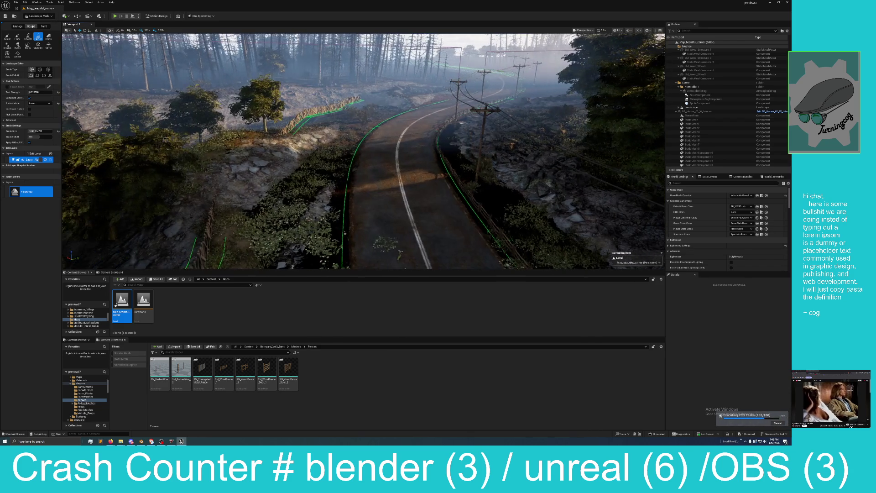
mouse_move(372, 205)
left_mouse_down()
mouse_move(320, 196)
mouse_move(347, 196)
mouse_move(347, 237)
mouse_move(347, 219)
left_mouse_up()
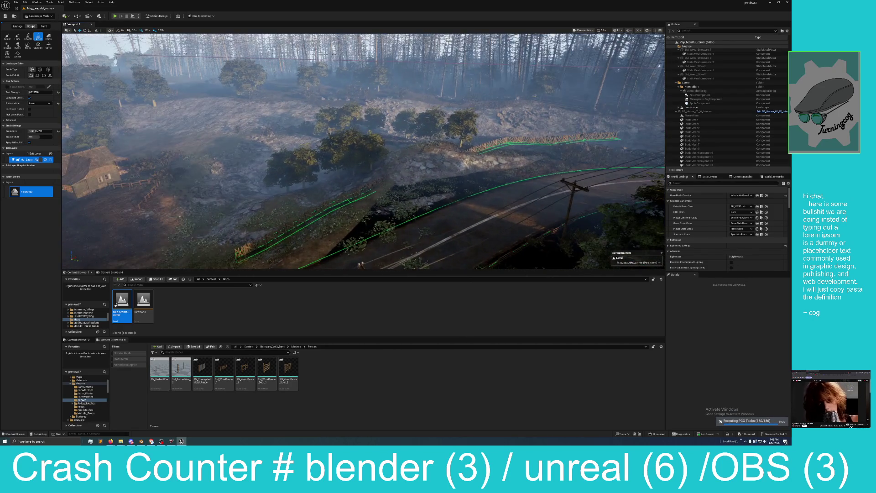
Step: Flatten the road edge in four strokes, extending the patch toward the upper fence
left_click_drag(440, 172, 472, 167)
mouse_move(409, 193)
left_mouse_down()
mouse_move(417, 170)
mouse_move(438, 159)
left_mouse_up()
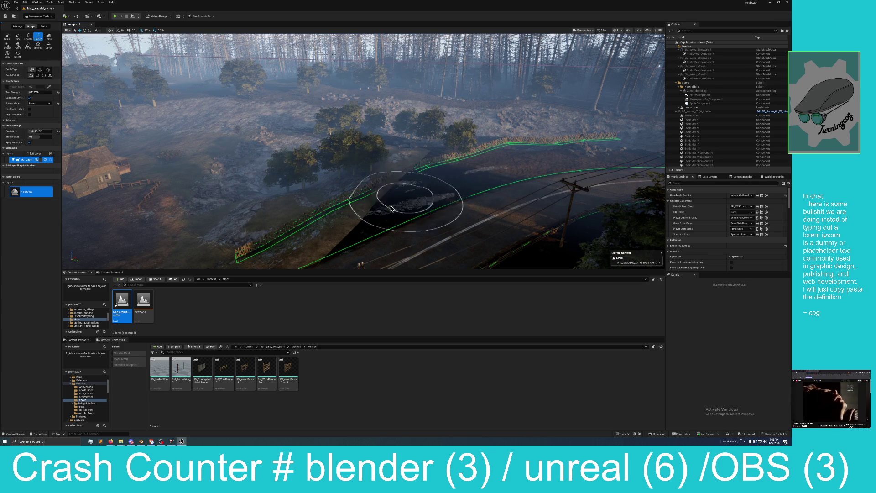
mouse_move(399, 202)
left_mouse_down()
mouse_move(509, 168)
mouse_move(472, 180)
left_mouse_up()
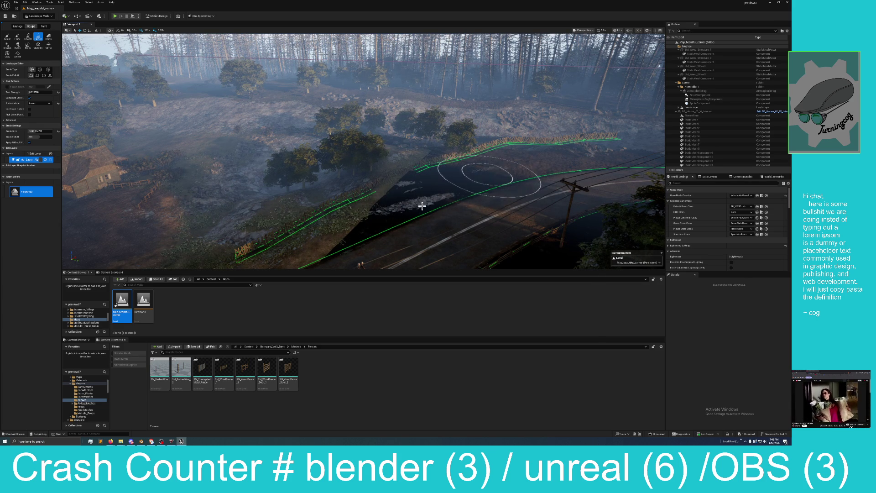
mouse_move(409, 205)
left_mouse_down()
mouse_move(429, 204)
mouse_move(383, 187)
mouse_move(356, 188)
mouse_move(368, 215)
mouse_move(320, 200)
left_mouse_up()
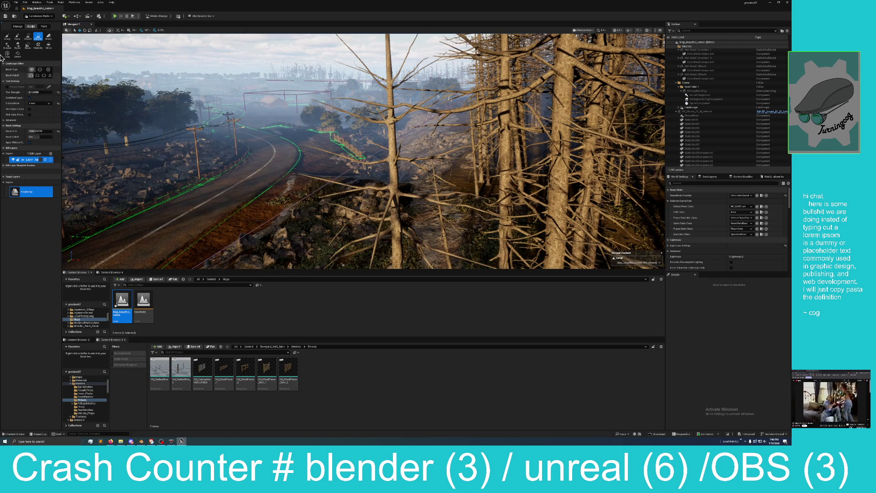
Step: Raise a small mound beside the road with Sculpt, then reselect Flatten and move toward the rocky hillside
left_click(8, 39)
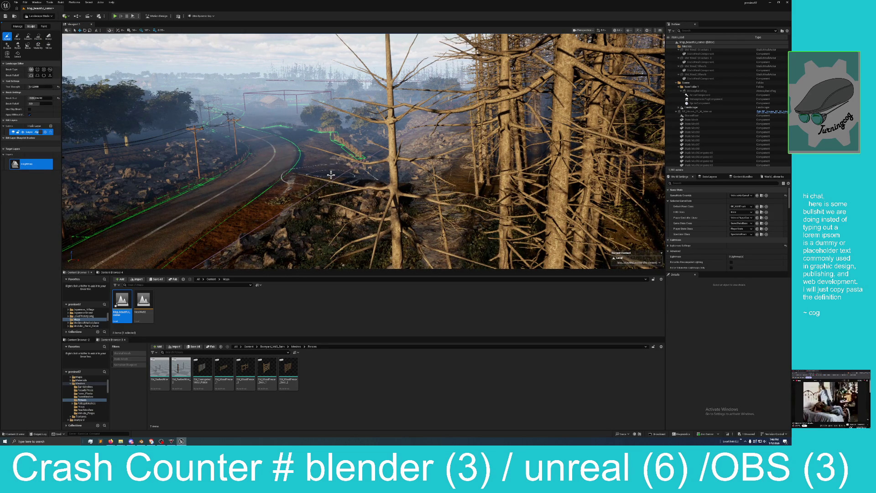
left_click_drag(324, 174, 322, 169)
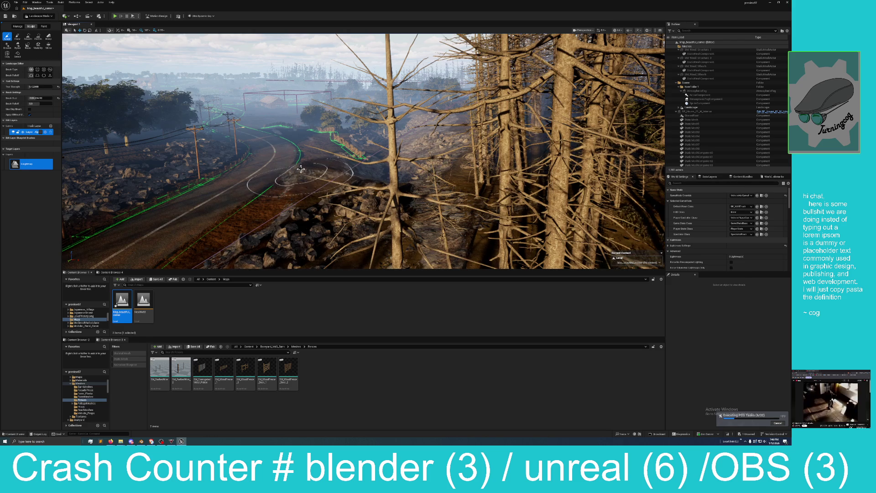
left_click(39, 37)
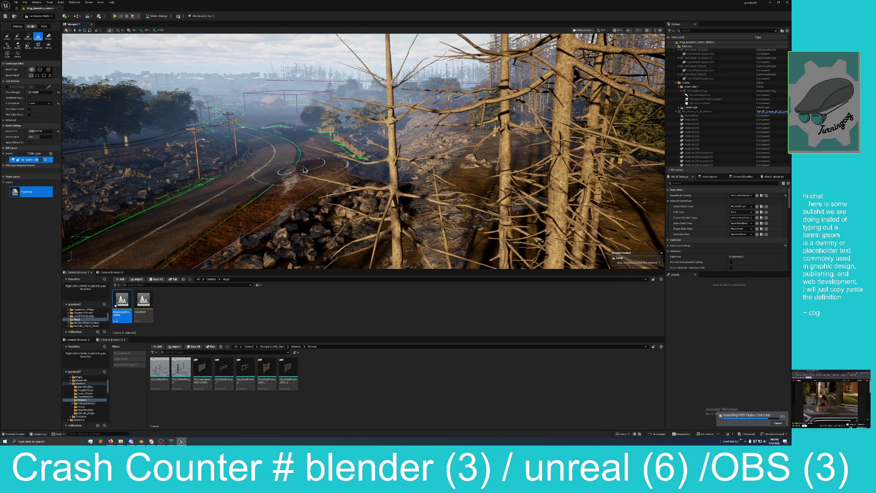
left_click_drag(326, 168, 295, 196)
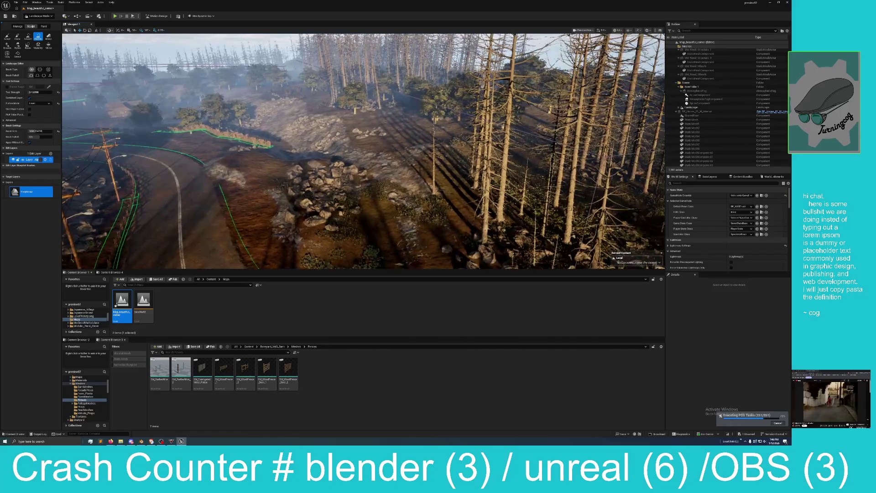
Step: Smooth the ground over the road and rocks, then fly past the fence toward the rocky slope
left_click(27, 37)
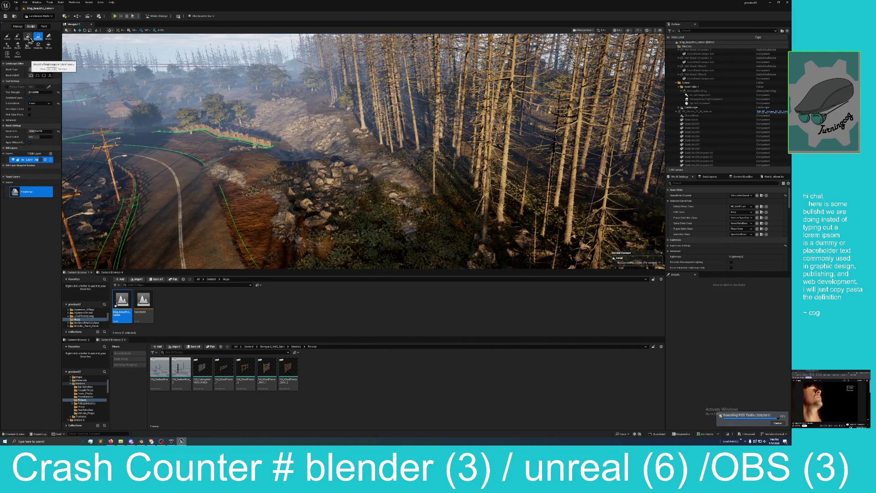
mouse_move(196, 205)
left_mouse_down()
mouse_move(250, 254)
mouse_move(196, 196)
mouse_move(211, 161)
left_mouse_up()
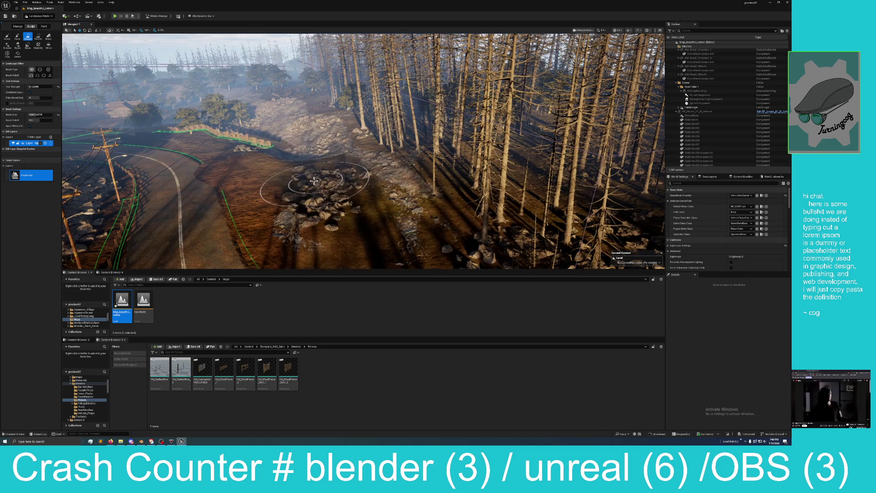
key("w")
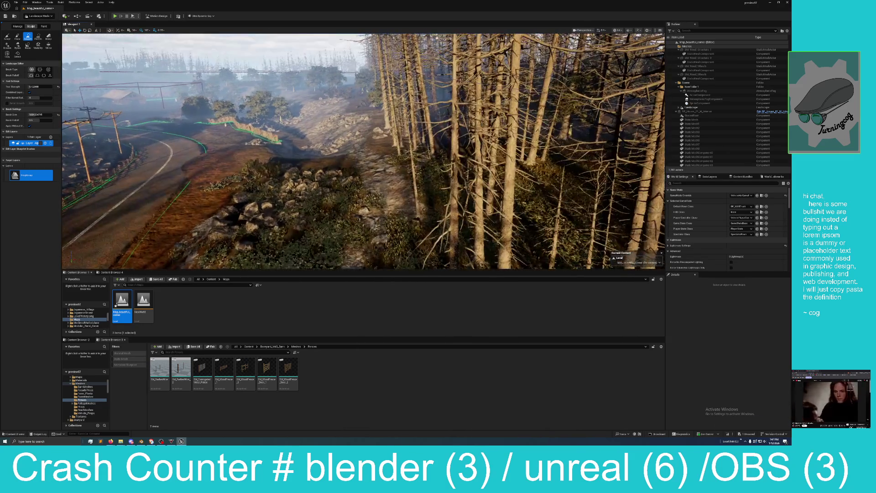
key("w")
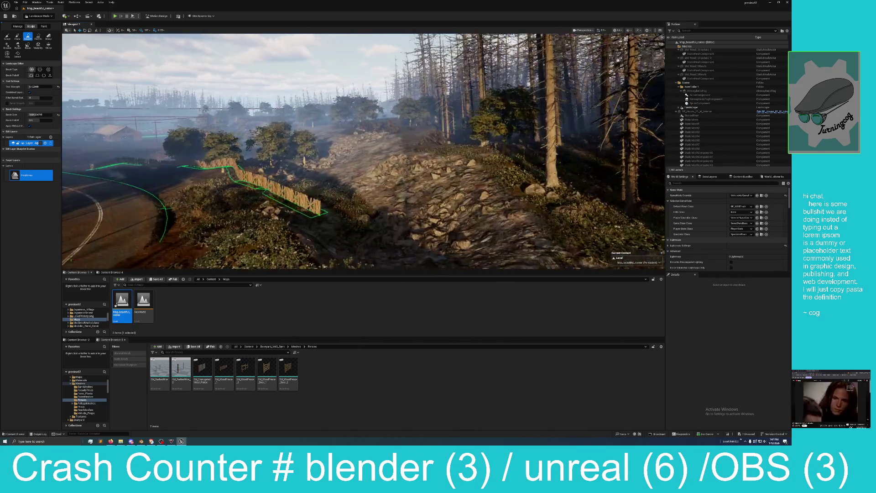
key("w")
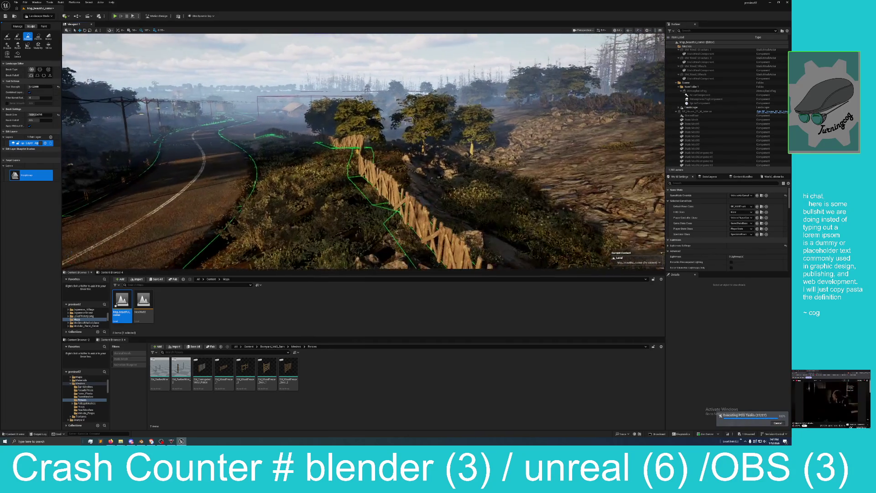
key("w")
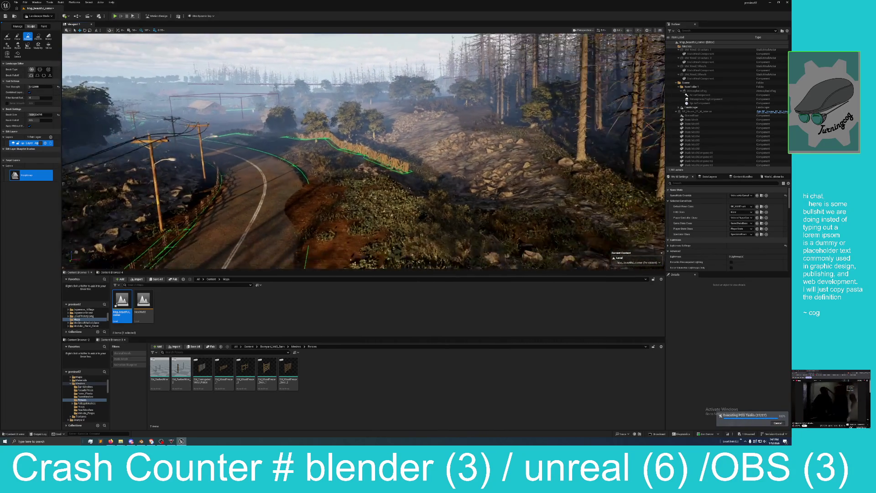
key("w")
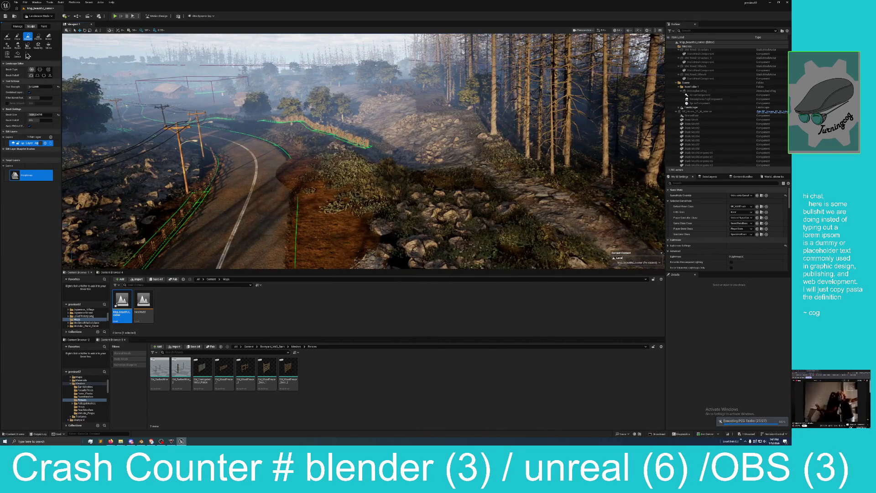
Step: Check the Manage tab, return to Sculpt, and drag Brush Size down to about 161.76
left_click(18, 27)
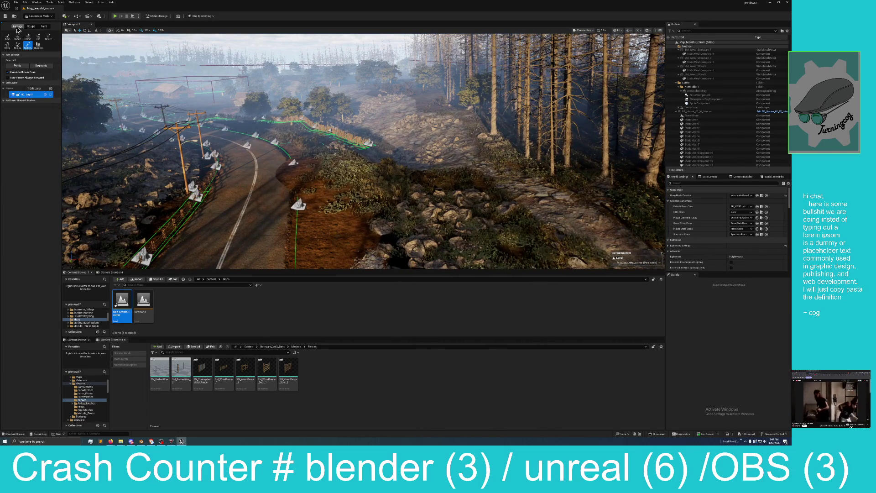
left_click(32, 26)
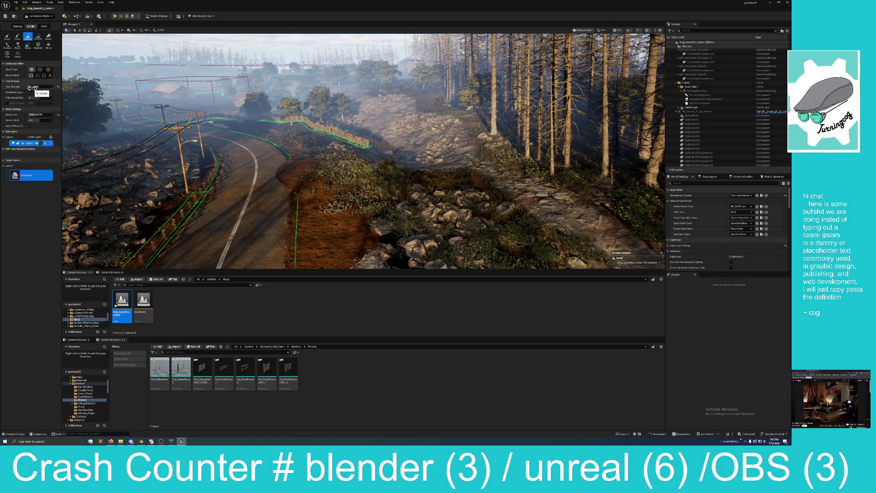
left_click(34, 114)
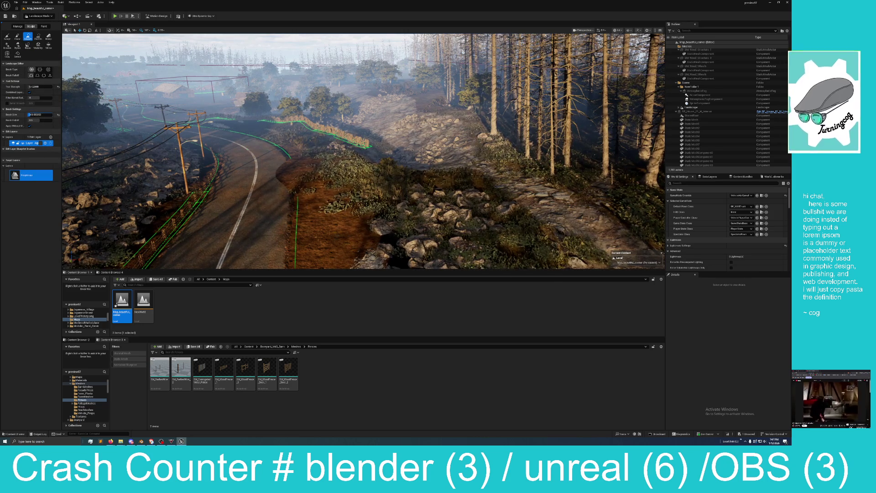
left_click_drag(34, 115, 28, 114)
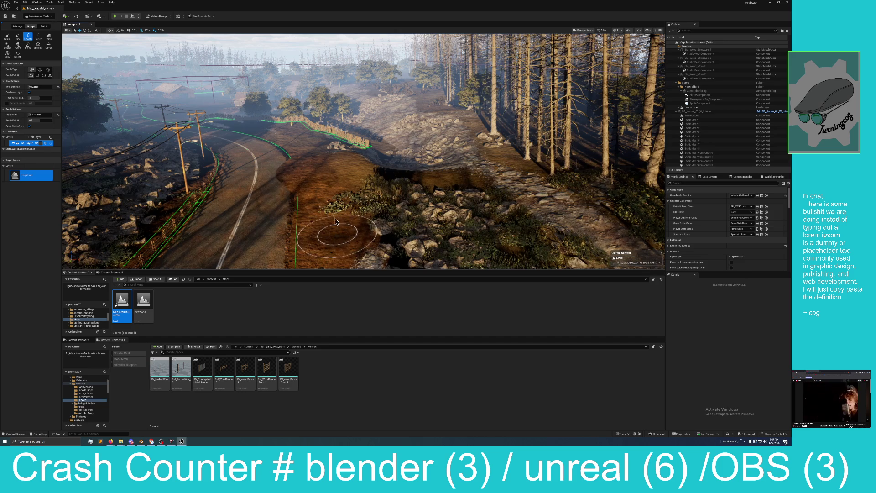
Step: Lower the ground near the road with Sculpt, carving a crater and clearing its grass
left_click(8, 37)
mouse_move(303, 238)
left_mouse_down()
mouse_move(370, 254)
mouse_move(351, 254)
left_mouse_up()
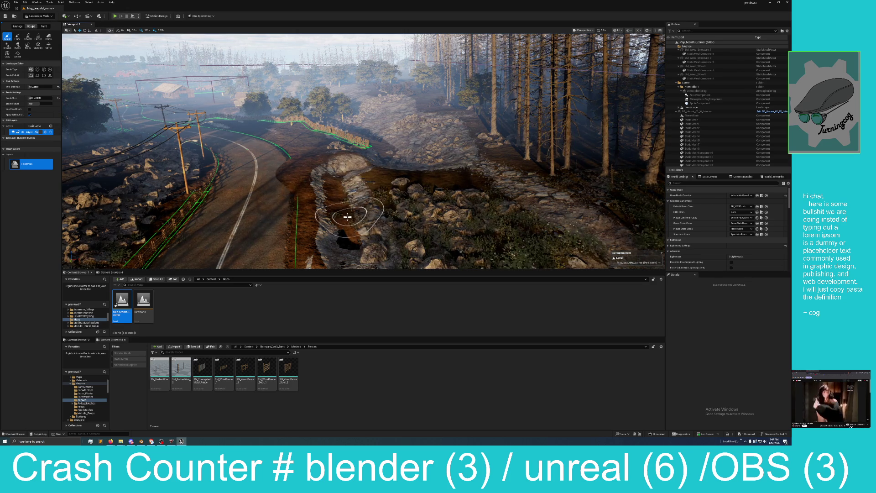
scroll(356, 188, "up", 5)
scroll(297, 160, "down", 5)
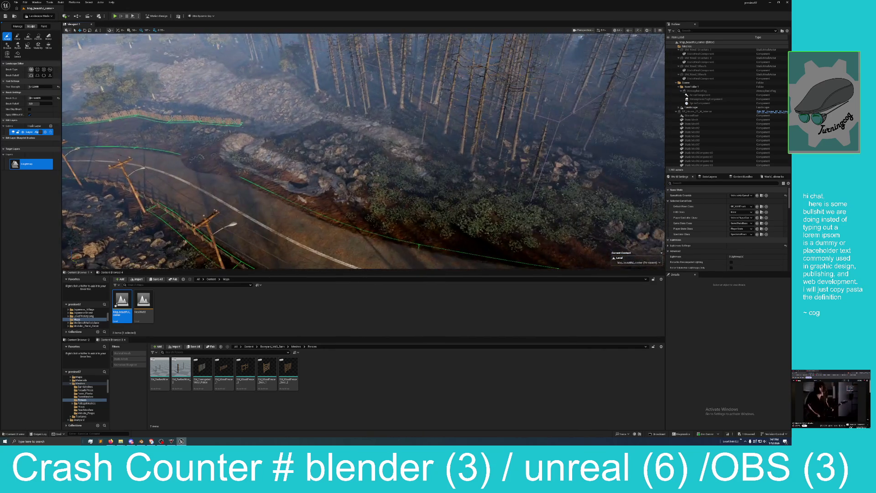
left_click(280, 162)
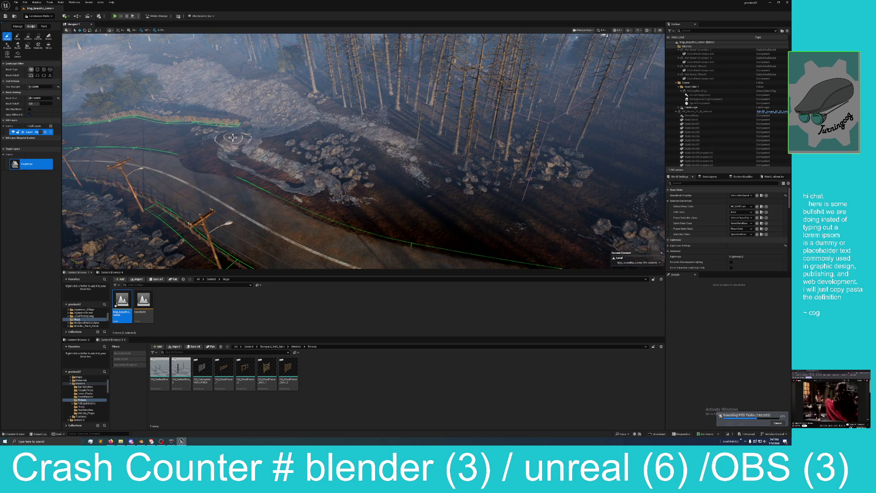
Step: Orbit over the road, cliff edge and rocks to inspect the carved hollow
mouse_move(216, 133)
left_mouse_down()
mouse_move(226, 165)
mouse_move(225, 139)
mouse_move(276, 177)
left_mouse_up()
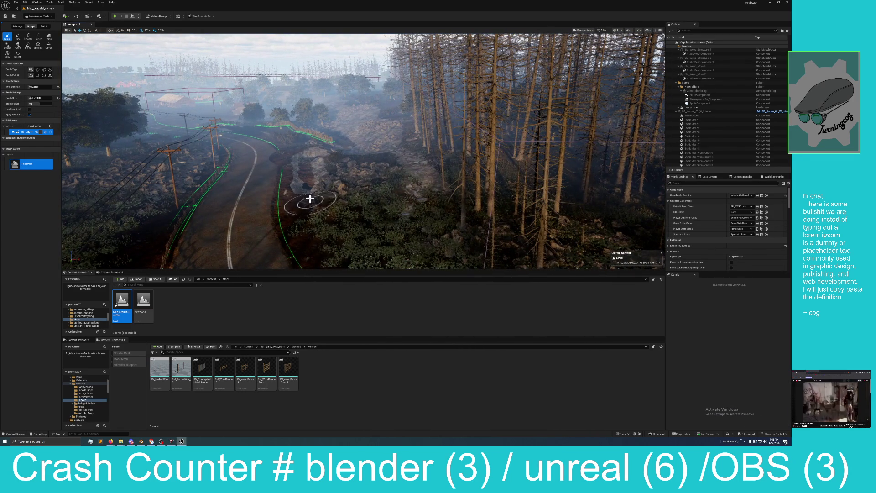
mouse_move(328, 209)
left_mouse_down()
mouse_move(344, 201)
mouse_move(411, 244)
mouse_move(358, 206)
left_mouse_up()
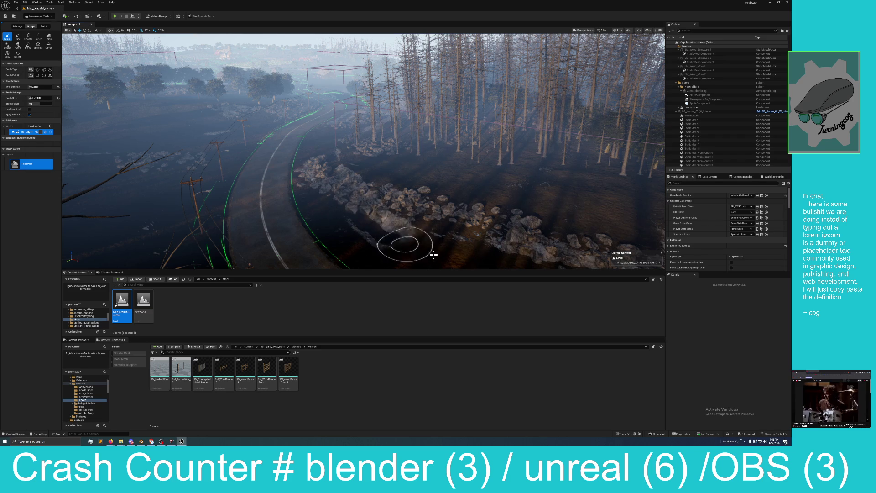
mouse_move(505, 264)
left_mouse_down()
mouse_move(329, 173)
mouse_move(365, 181)
left_mouse_up()
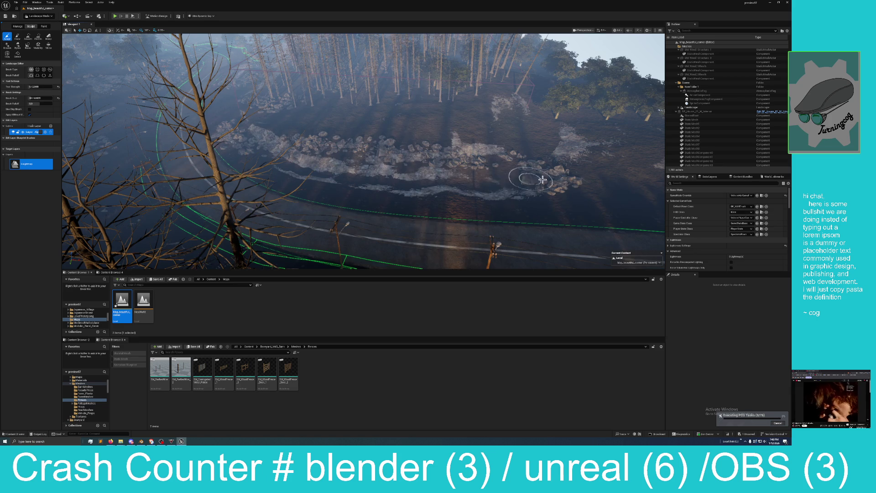
mouse_move(509, 182)
left_mouse_down()
mouse_move(458, 180)
mouse_move(447, 189)
mouse_move(465, 188)
left_mouse_up()
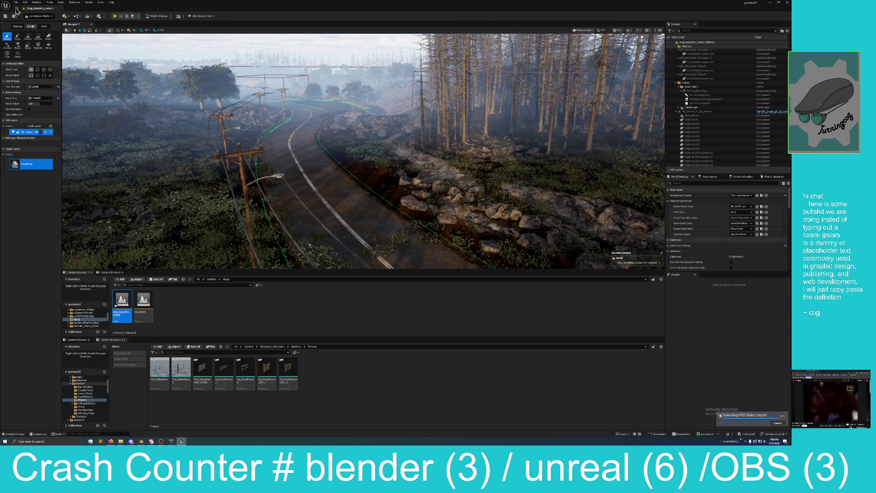
Step: Save the map and fly along the road to the power lines
left_click(5, 16)
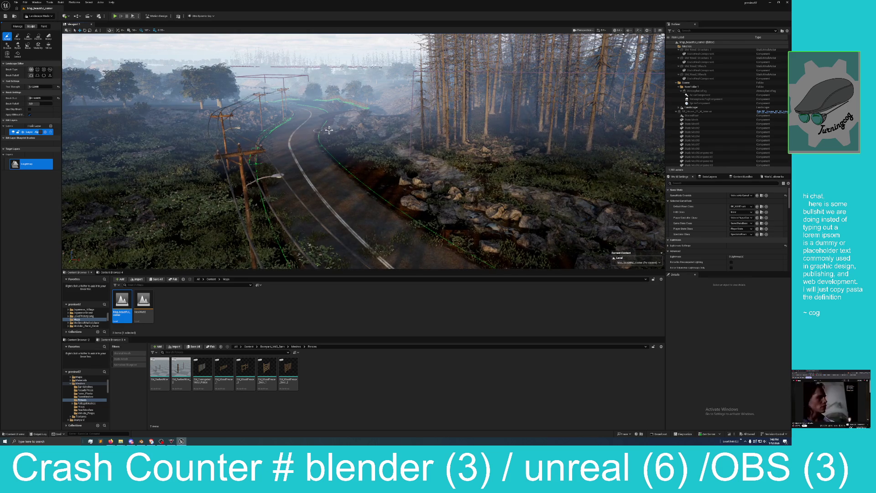
key("w")
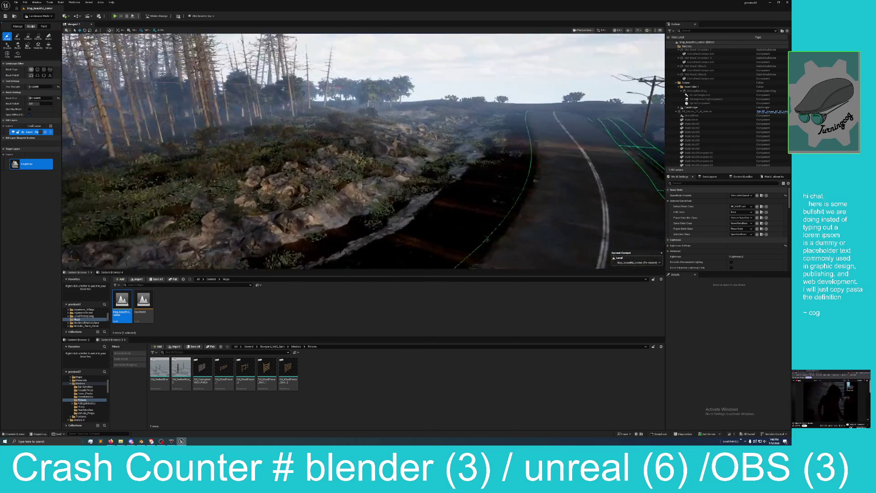
key("w")
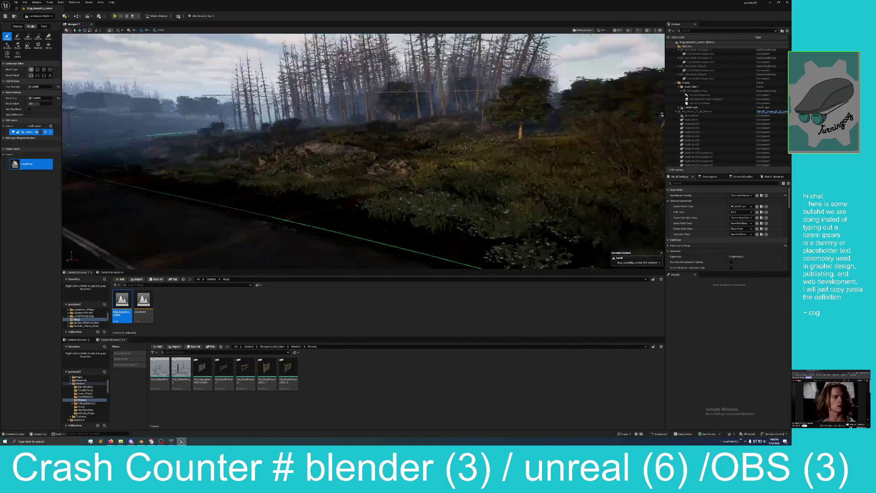
key("w")
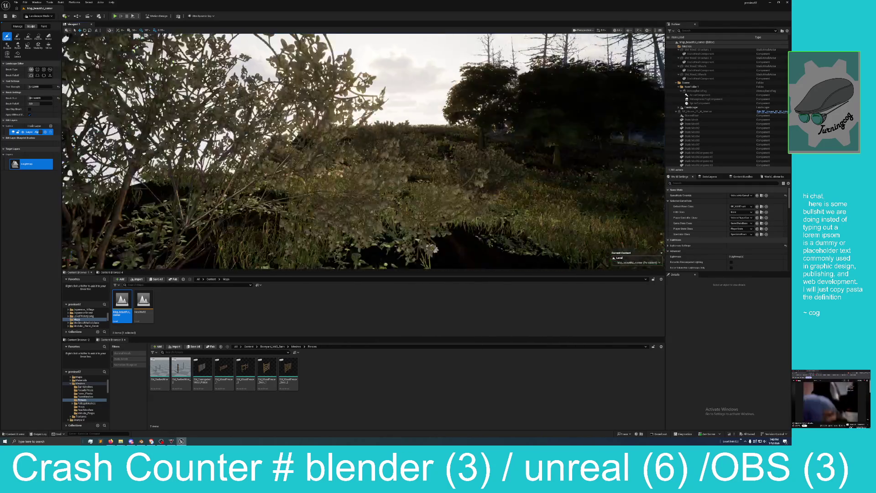
key("w")
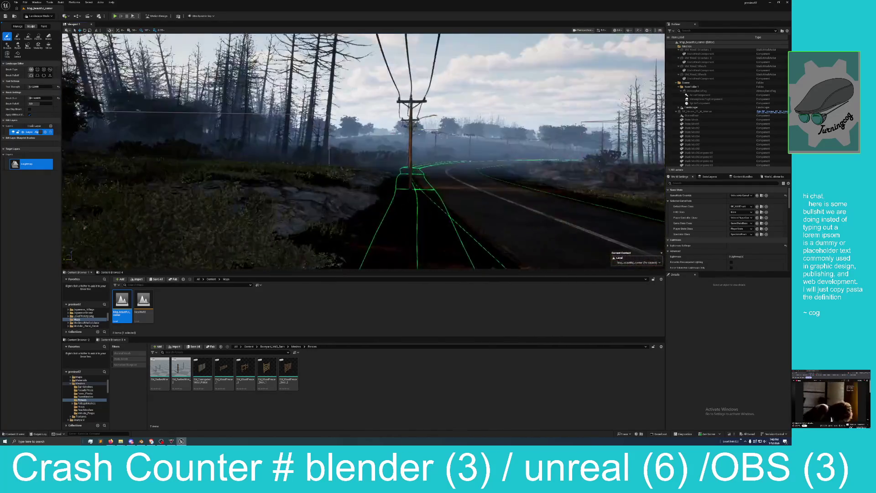
key("w")
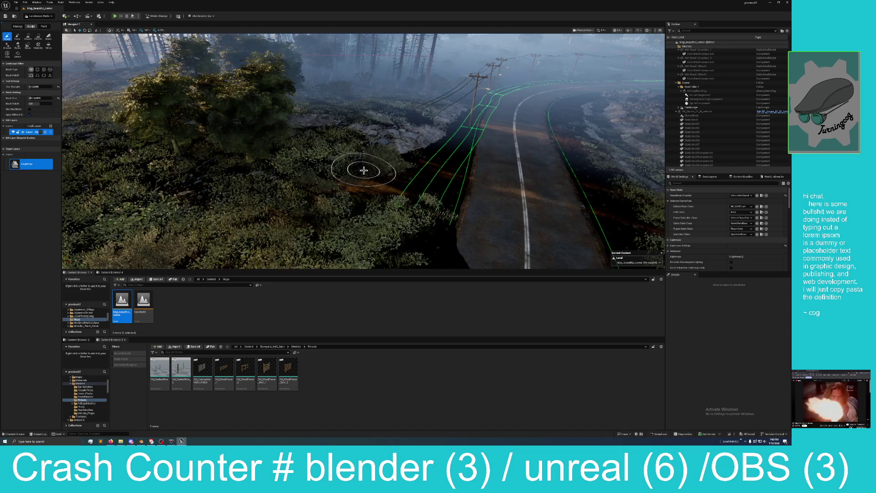
Step: Raise the rocky patch beside the road into a mound, then fly around to review it
left_click_drag(370, 164, 395, 141)
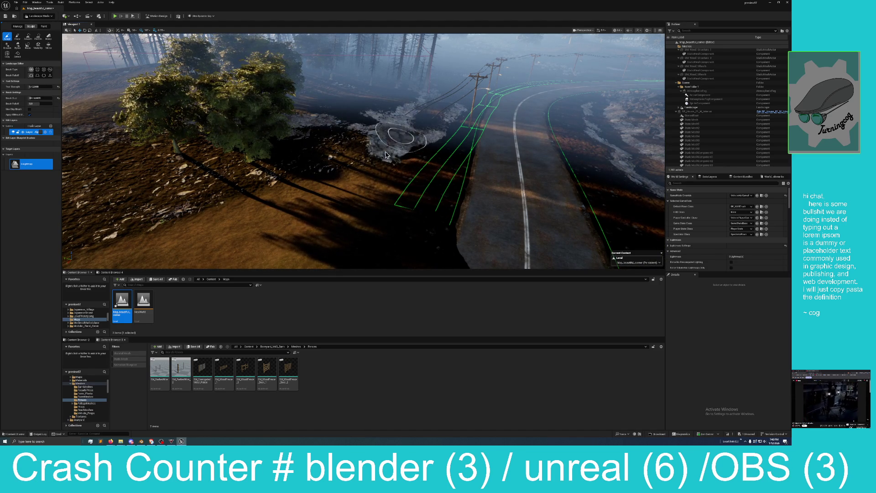
mouse_move(380, 156)
left_mouse_down()
mouse_move(361, 178)
mouse_move(461, 89)
mouse_move(435, 90)
left_mouse_up()
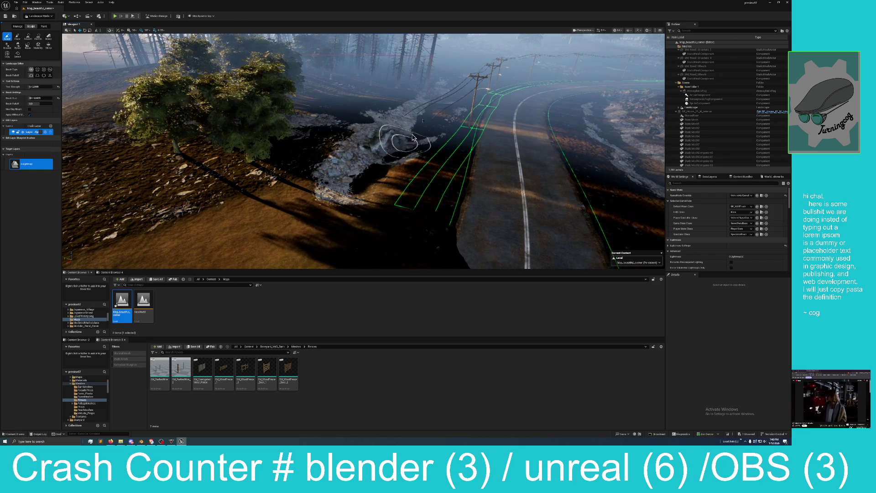
mouse_move(372, 170)
left_mouse_down()
mouse_move(363, 187)
mouse_move(174, 256)
mouse_move(283, 192)
mouse_move(340, 132)
mouse_move(354, 126)
mouse_move(387, 141)
left_mouse_up()
key("w")
key("w")
key("w")
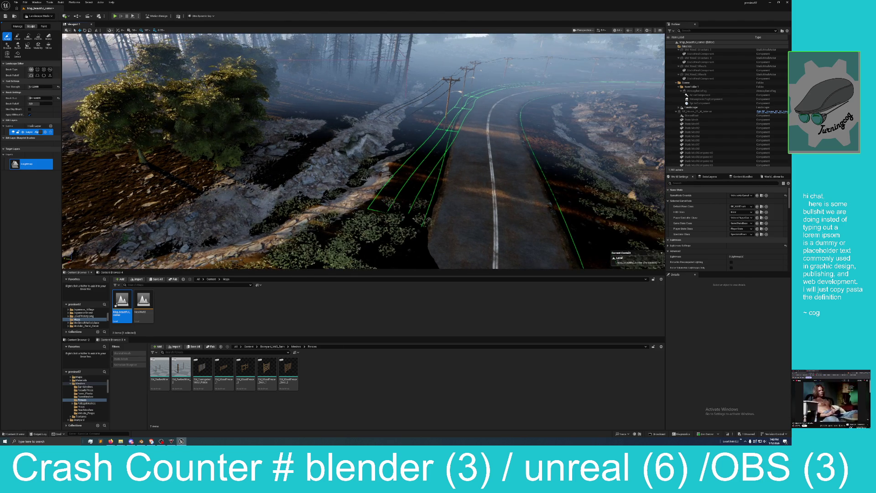
key("w")
key("w")
key("w")
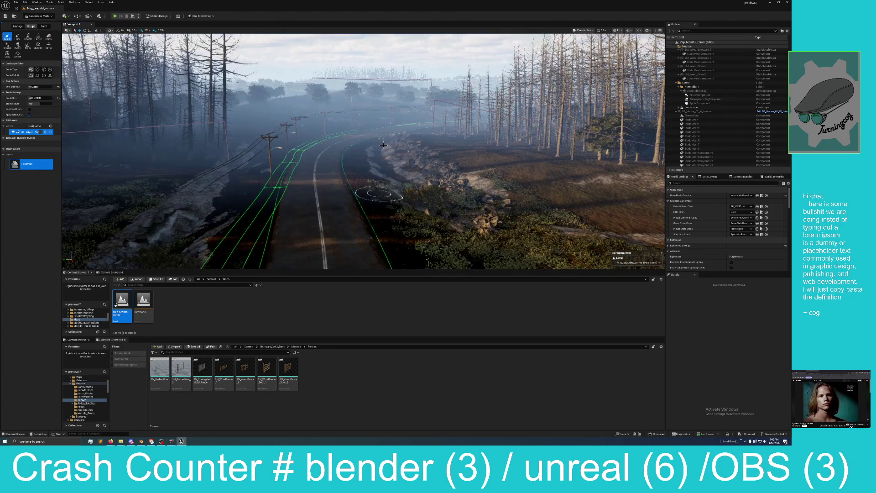
key("w")
key("w")
key("w")
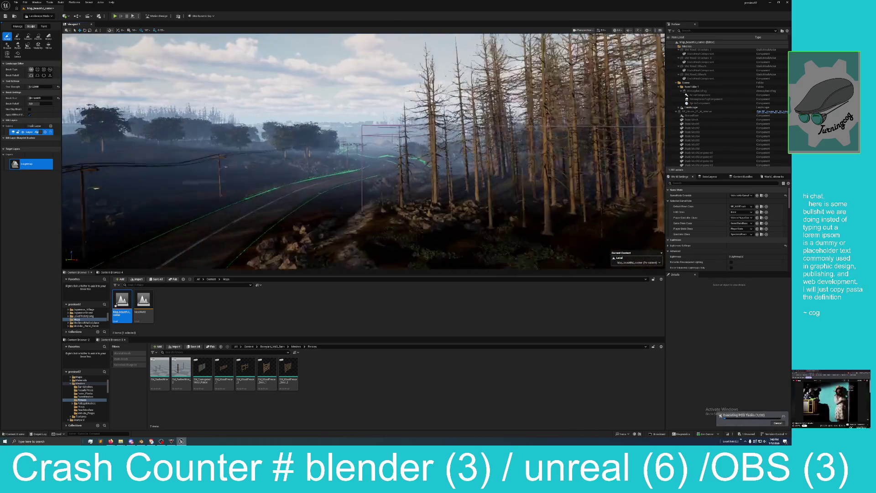
key("w")
key("w")
key("w")
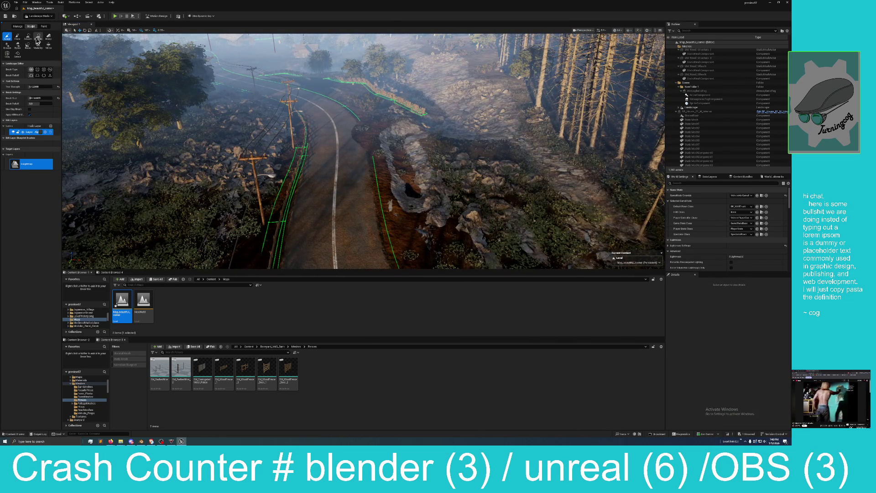
Step: Flatten the ground beside the rocks, then smooth the rough terrain on their left side
left_click(38, 39)
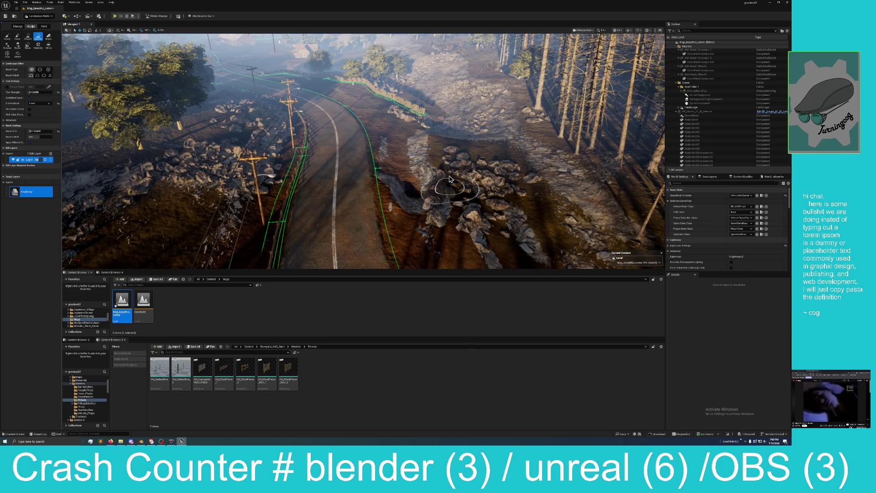
left_click(417, 168)
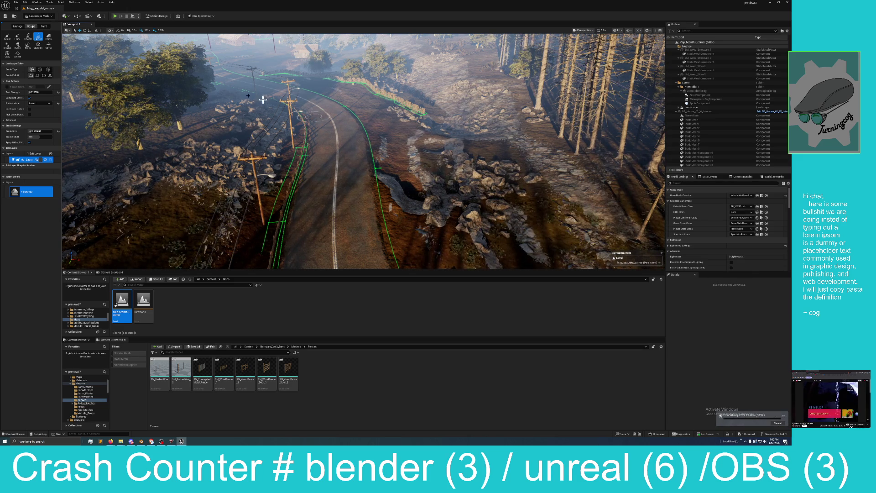
left_click(28, 36)
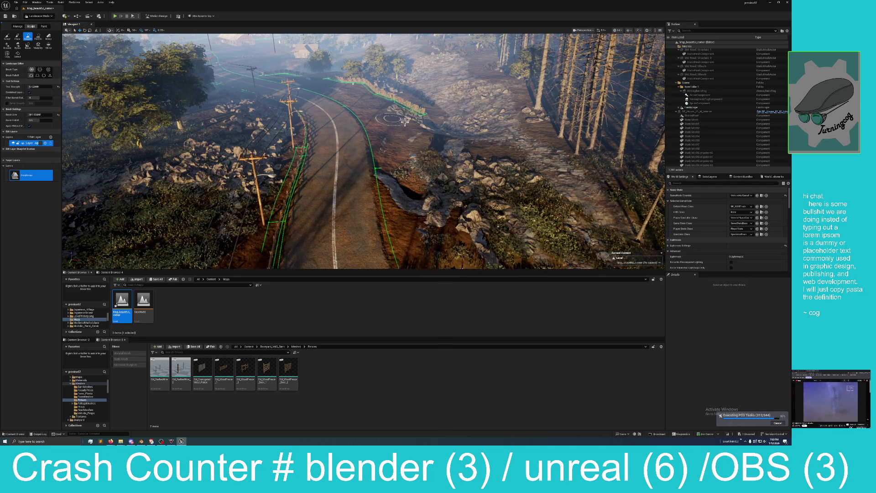
key("w")
left_click_drag(347, 119, 371, 87)
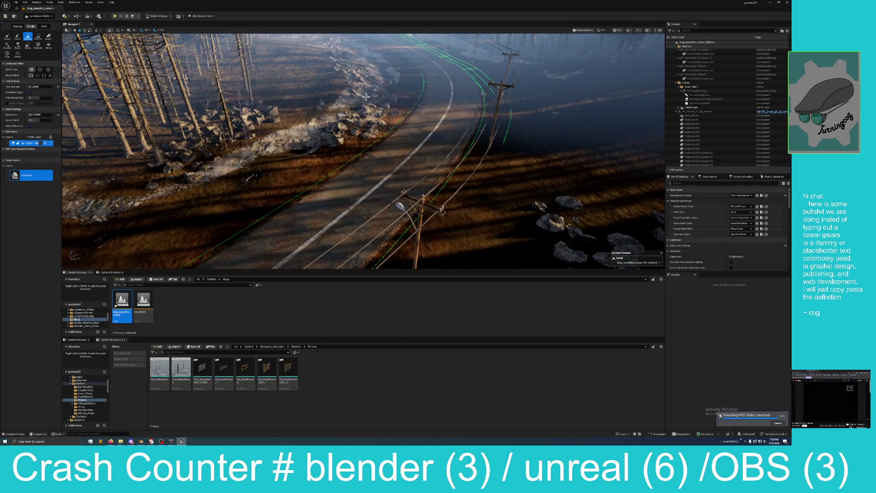
left_click_drag(354, 93, 324, 95)
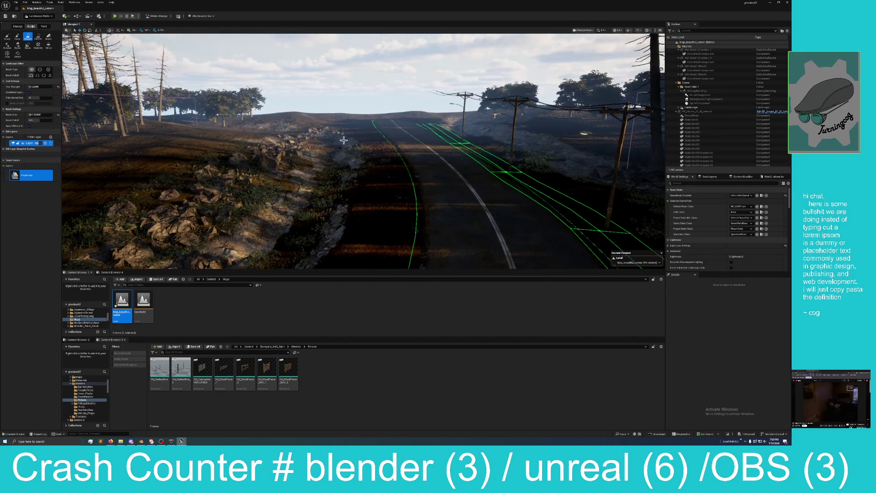
left_click_drag(350, 131, 312, 226)
left_click_drag(334, 173, 341, 151)
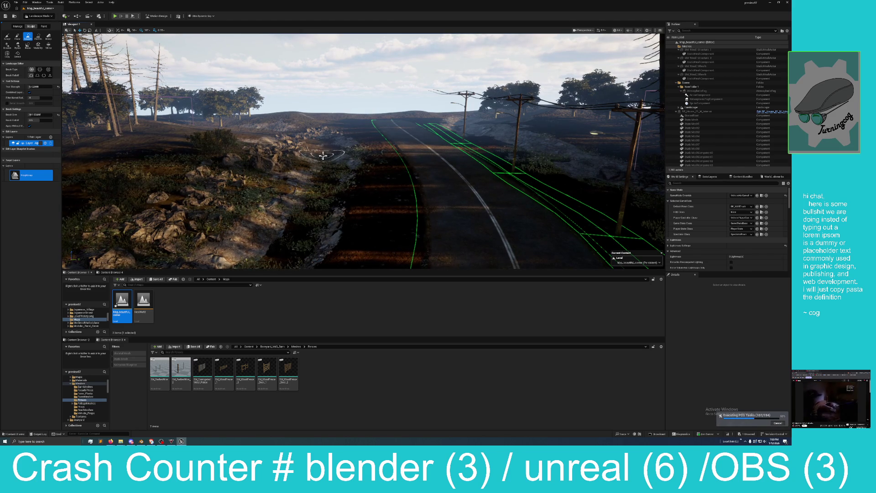
mouse_move(323, 155)
left_mouse_down()
mouse_move(324, 205)
mouse_move(301, 183)
mouse_move(318, 224)
mouse_move(327, 152)
left_mouse_up()
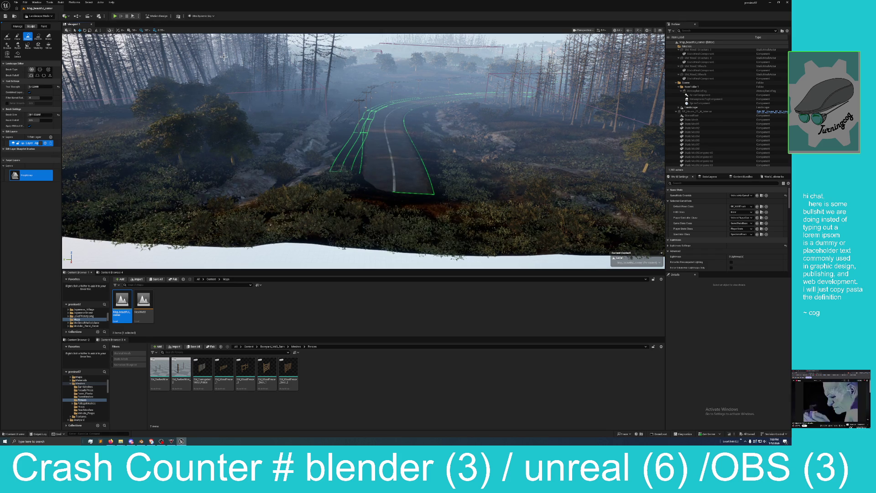
left_click(19, 26)
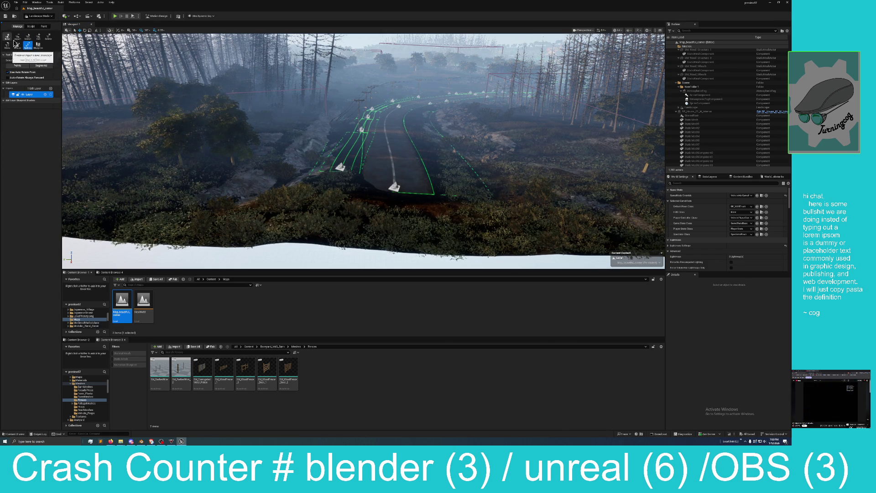
Step: Select a road spline control point with all its connected points and shift them
left_click(339, 167)
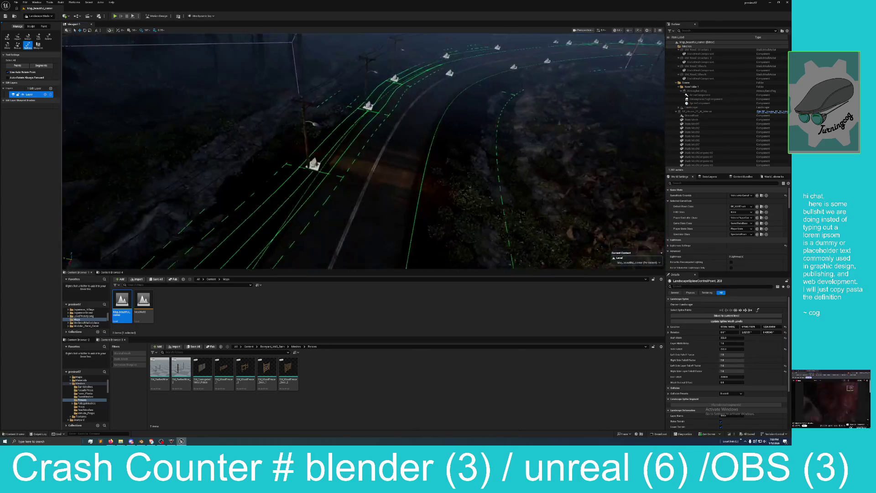
key("ctrl+a")
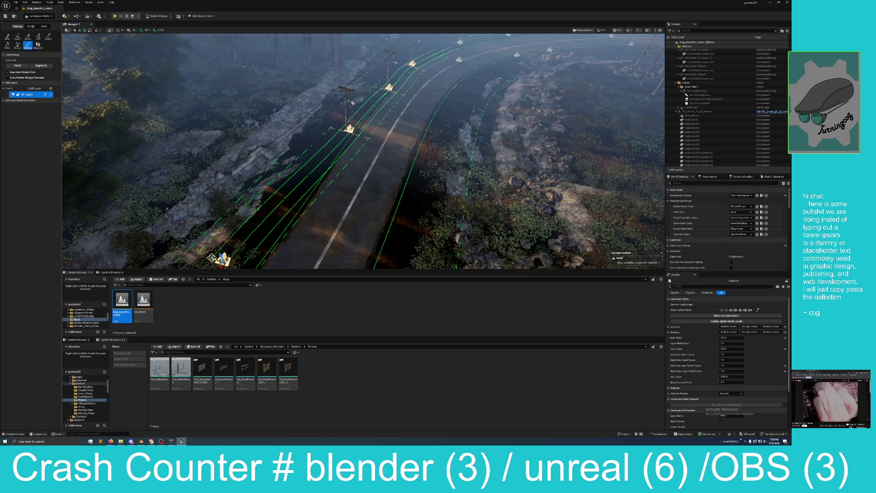
left_click_drag(224, 262, 112, 221)
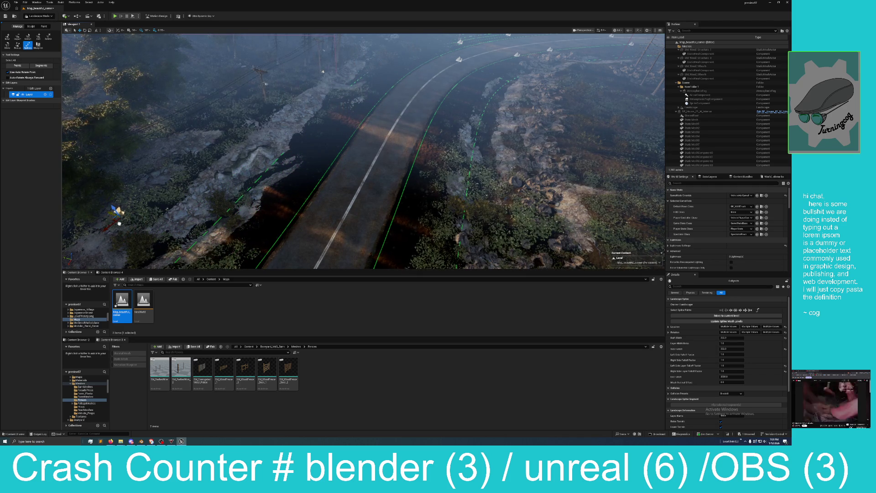
left_click_drag(116, 210, 115, 208)
mouse_move(268, 204)
left_mouse_down()
mouse_move(284, 167)
mouse_move(353, 153)
mouse_move(326, 161)
mouse_move(347, 183)
mouse_move(332, 164)
mouse_move(293, 169)
left_mouse_up()
Step: Reselect the connected spline points, undo, and shift the points and pole left
left_click(368, 168)
scroll(329, 157, "down", 5)
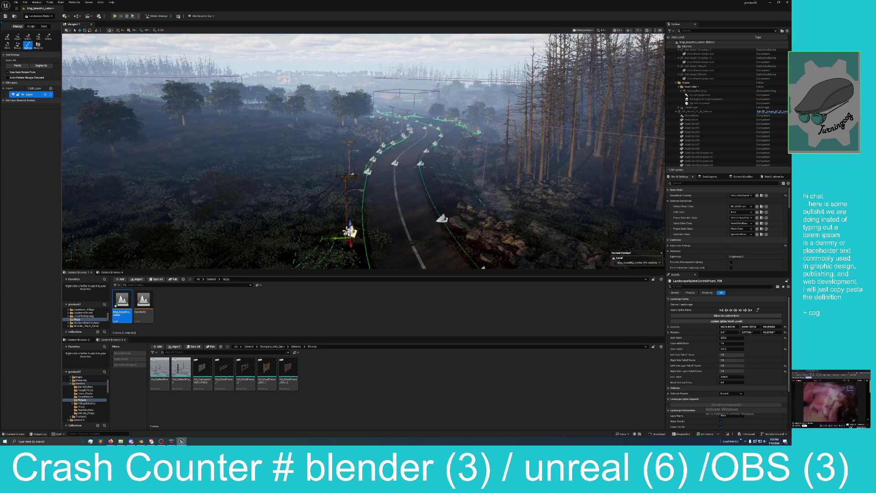
key("ctrl+a")
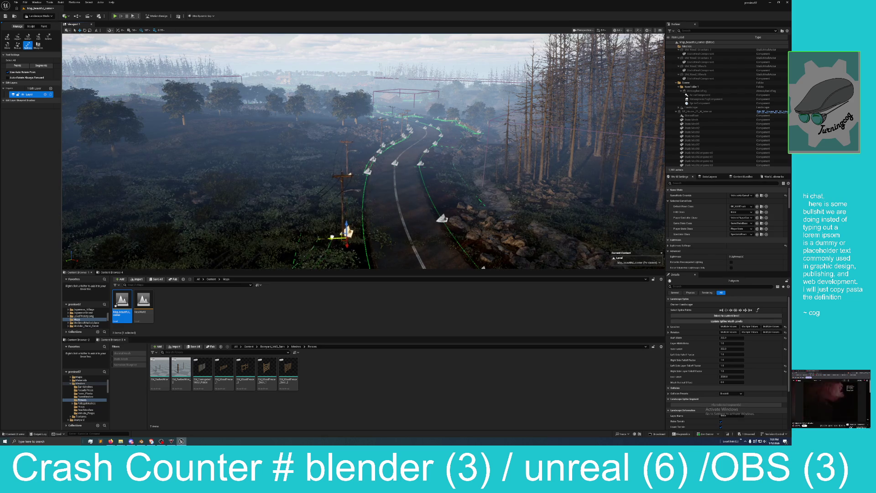
left_click_drag(353, 182, 353, 182)
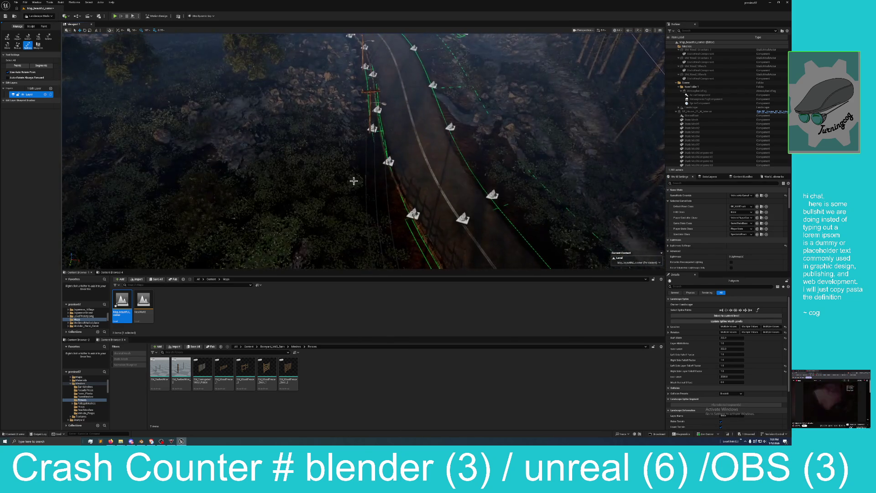
left_click(373, 128)
key("ctrl+z")
mouse_move(361, 132)
left_mouse_down()
mouse_move(306, 136)
mouse_move(343, 179)
left_mouse_up()
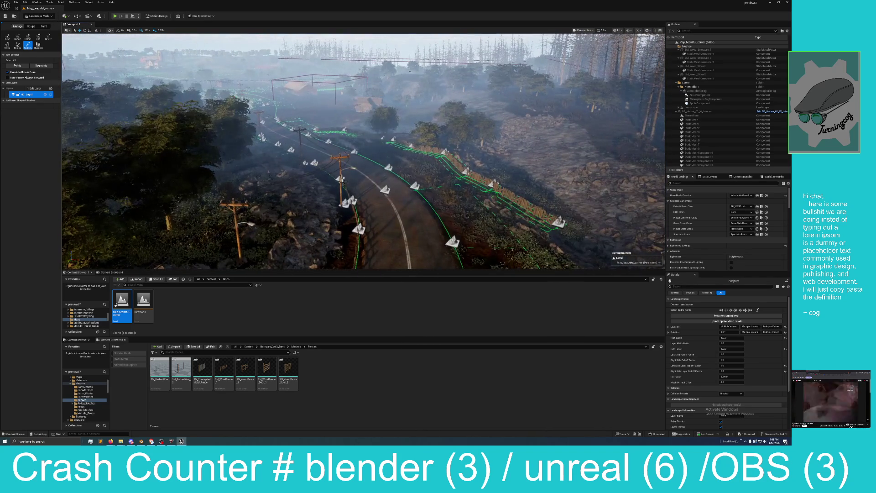
Step: Inspect individual control points beside the utility pole while surveying the road and town
left_click(344, 202)
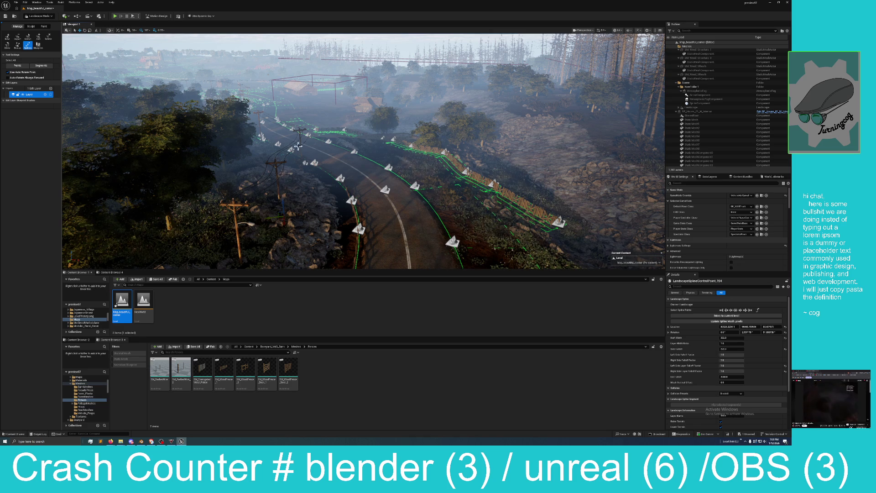
left_click(303, 170)
mouse_move(303, 168)
left_mouse_down()
mouse_move(352, 168)
mouse_move(301, 171)
mouse_move(302, 159)
mouse_move(305, 187)
left_mouse_up()
left_click(365, 164)
left_click(300, 142)
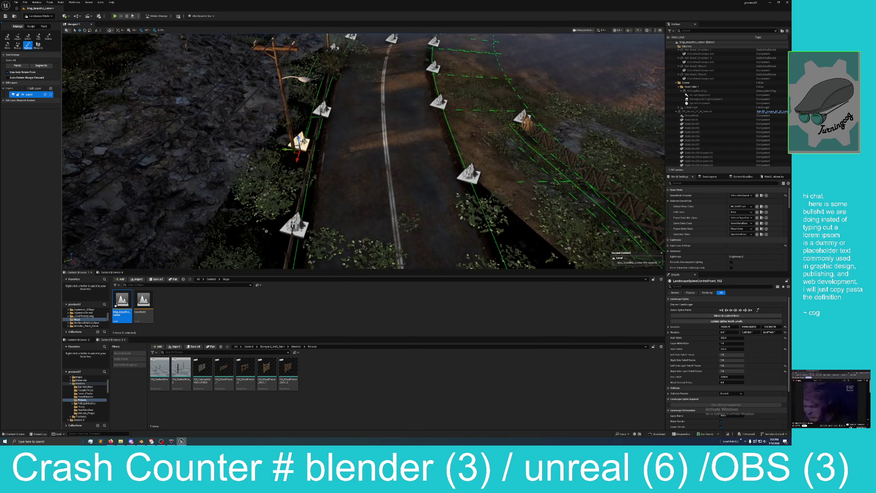
left_click(331, 48, "shift")
left_click_drag(290, 148, 299, 148)
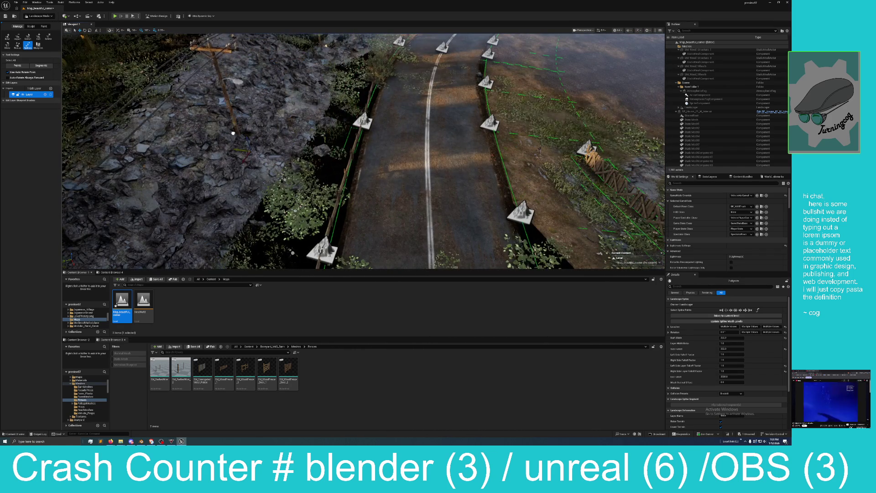
left_click_drag(222, 139, 223, 139)
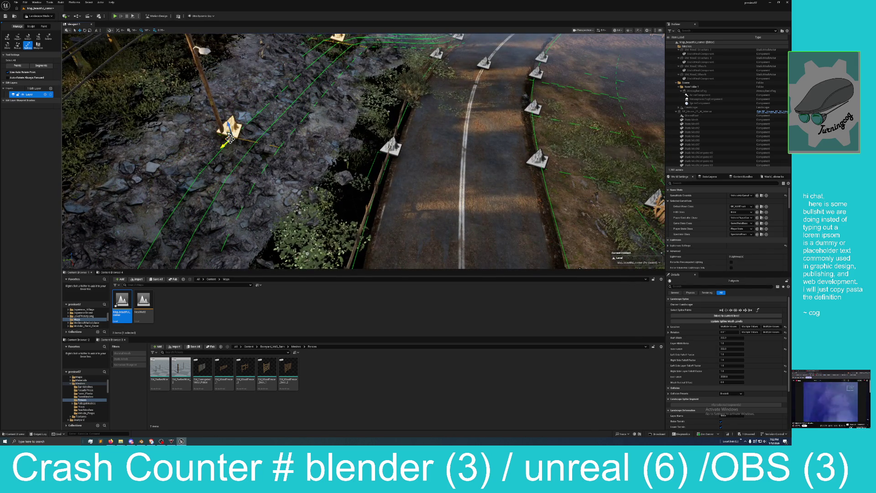
left_click_drag(255, 131, 255, 130)
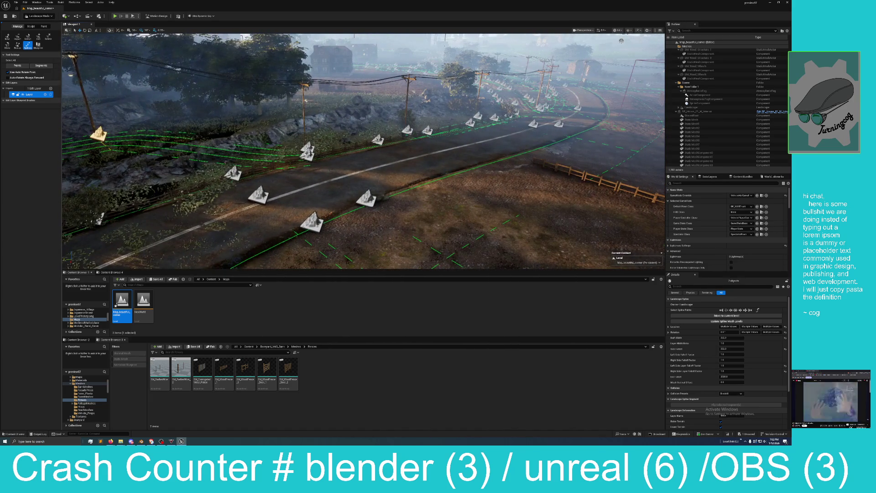
Step: Move toward the power poles and select the connected run of spline control points
left_click_drag(307, 145, 345, 170)
left_click(364, 176)
key("ctrl+a")
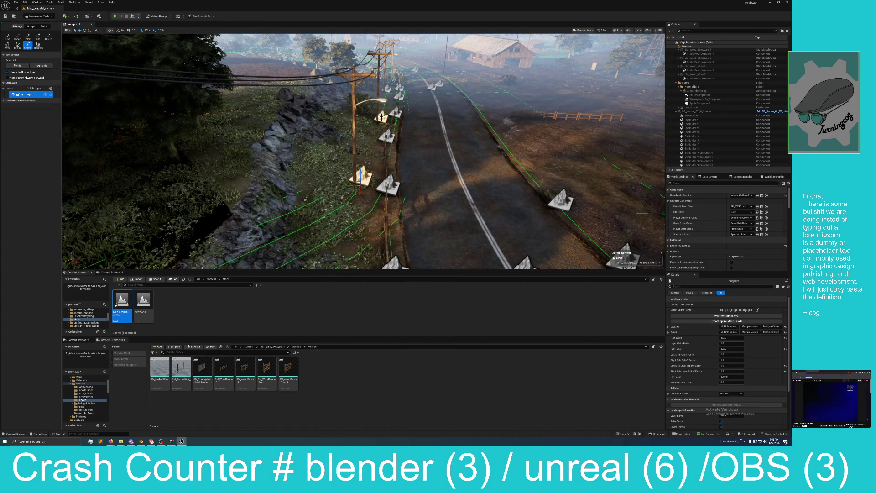
mouse_move(354, 182)
left_mouse_down()
mouse_move(378, 189)
mouse_move(286, 165)
mouse_move(274, 150)
mouse_move(302, 137)
mouse_move(297, 91)
mouse_move(310, 201)
left_mouse_up()
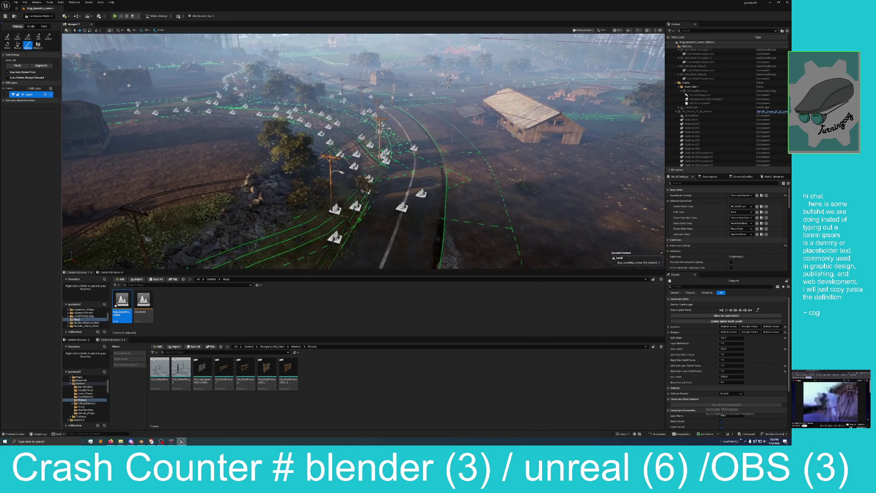
left_click(336, 209)
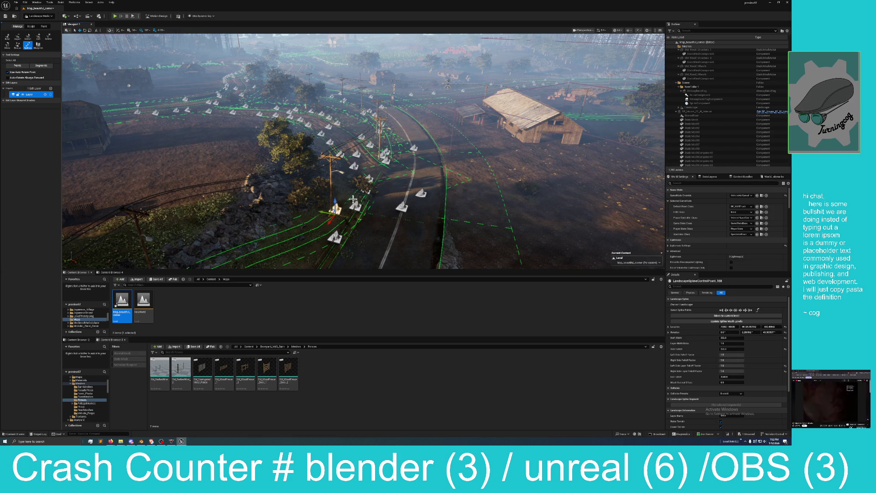
Step: Drag spline control points 188, 189 and 187 to new spots beside the power poles
mouse_move(322, 211)
left_mouse_down()
mouse_move(256, 182)
mouse_move(264, 175)
mouse_move(251, 182)
left_mouse_up()
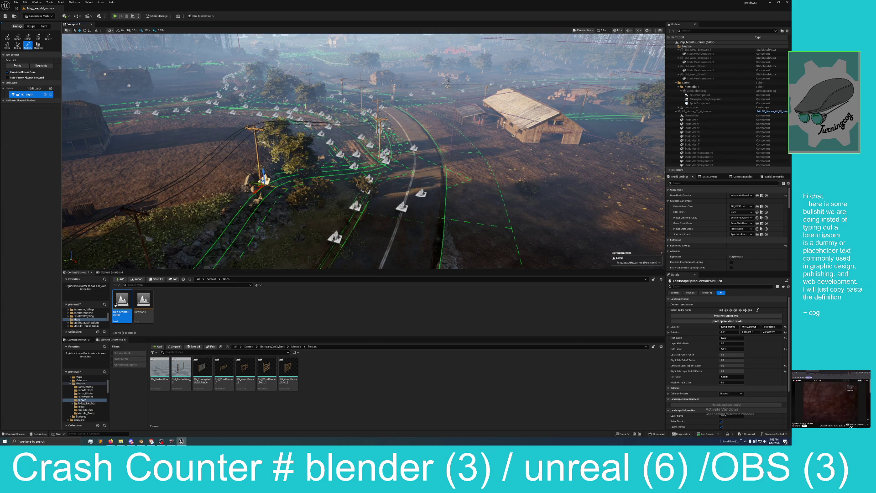
scroll(210, 212, "up", 3)
left_click(272, 191)
mouse_move(272, 191)
left_mouse_down()
mouse_move(273, 176)
mouse_move(275, 219)
left_mouse_up()
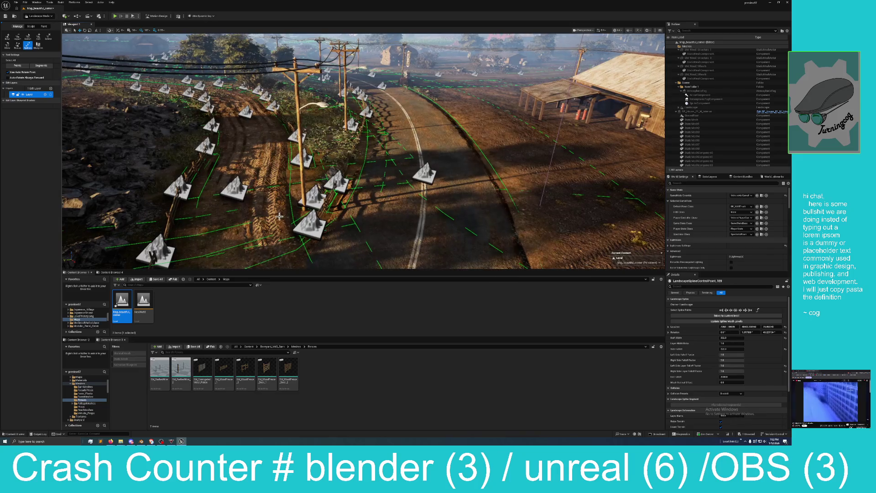
left_click(315, 201)
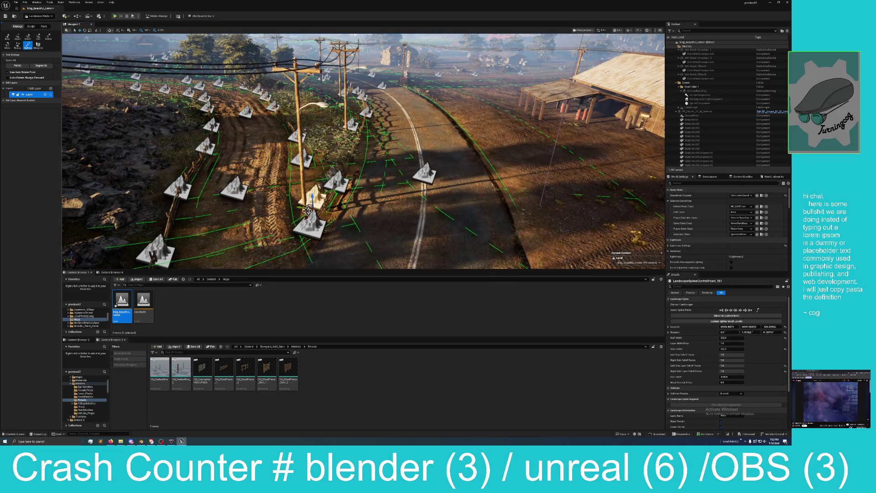
mouse_move(307, 211)
left_mouse_down()
mouse_move(317, 149)
mouse_move(140, 222)
mouse_move(69, 192)
left_mouse_up()
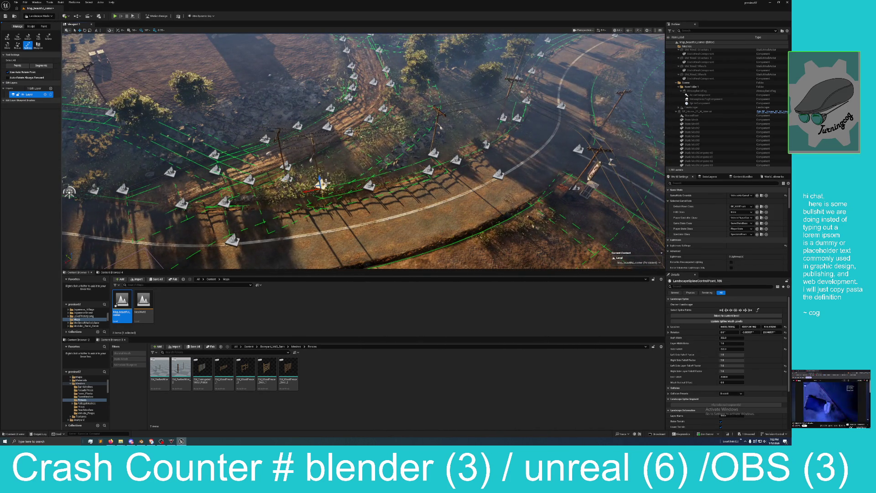
Step: Nudge the selected control point up and sideways in four small moves
mouse_move(311, 190)
left_mouse_down()
mouse_move(339, 179)
mouse_move(354, 147)
mouse_move(367, 145)
left_mouse_up()
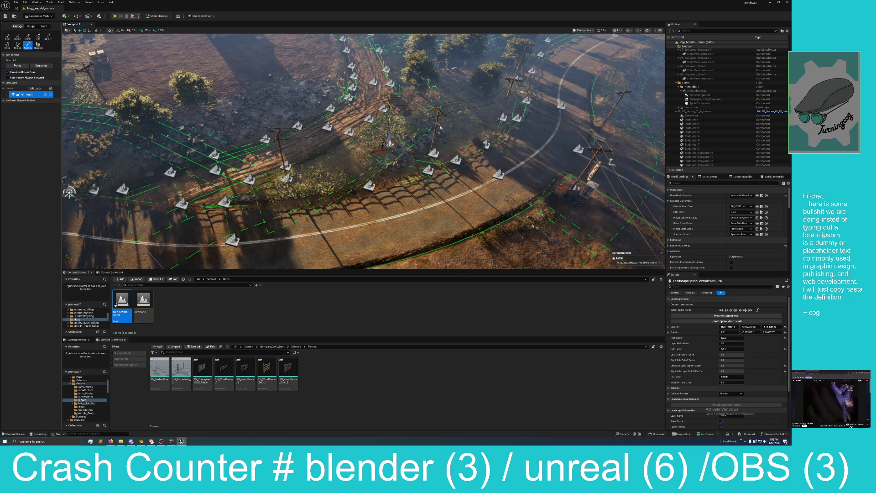
mouse_move(373, 139)
left_mouse_down()
mouse_move(397, 117)
mouse_move(388, 117)
mouse_move(398, 96)
left_mouse_up()
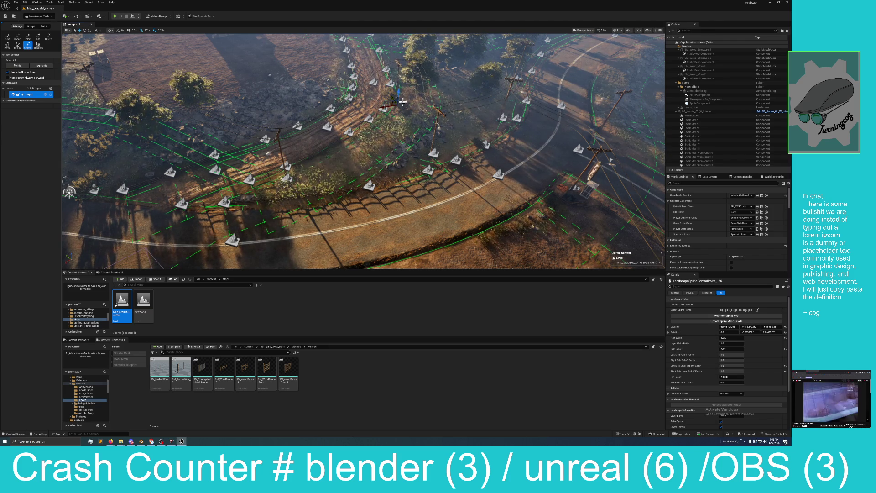
left_click_drag(425, 149, 420, 116)
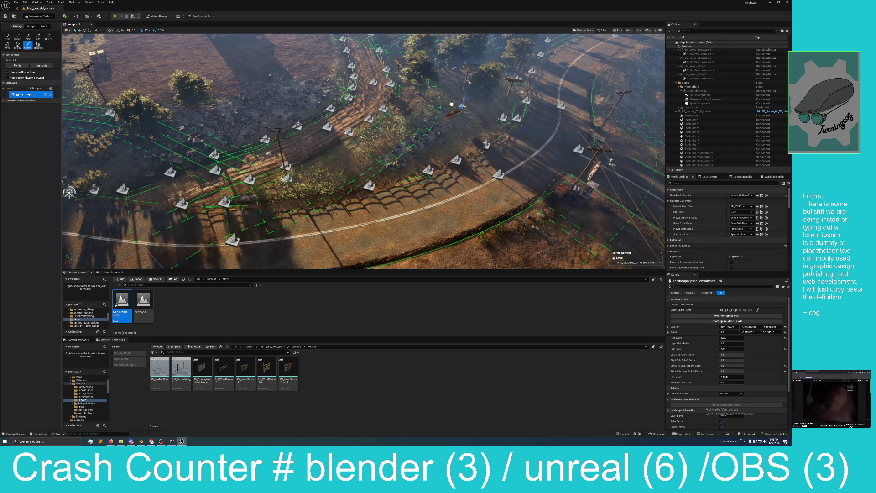
left_click_drag(456, 109, 436, 93)
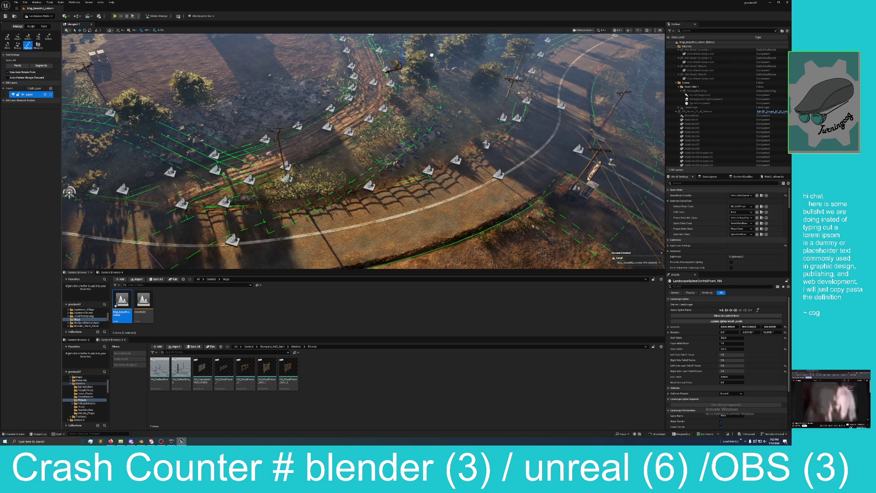
Step: Get a close top-down view and focus on a spline segment of the track
left_click_drag(433, 67, 391, 127)
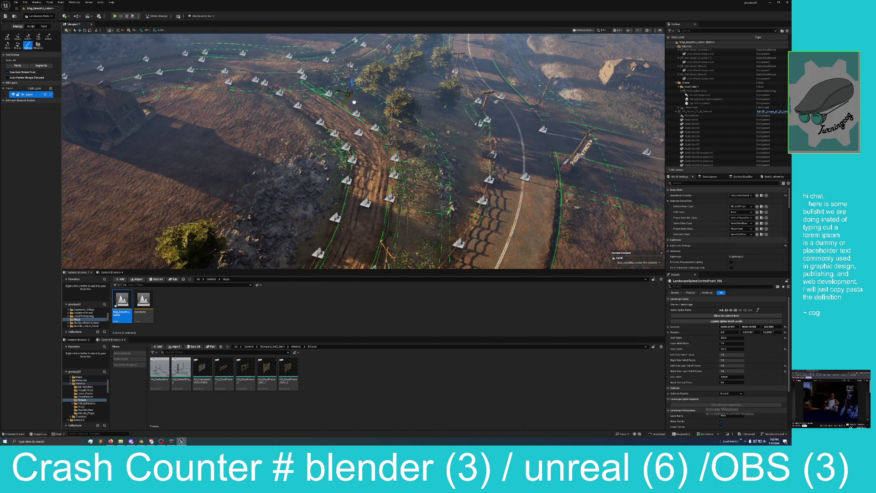
key("Right")
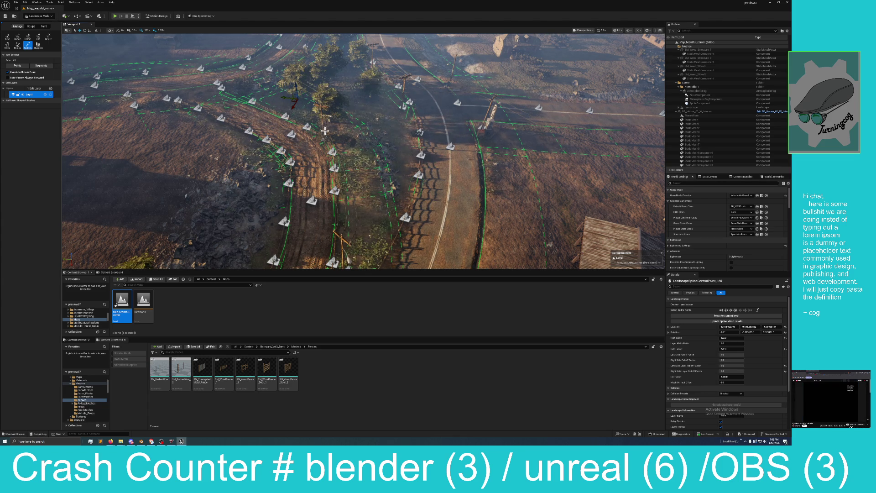
left_click(336, 144)
key("Up")
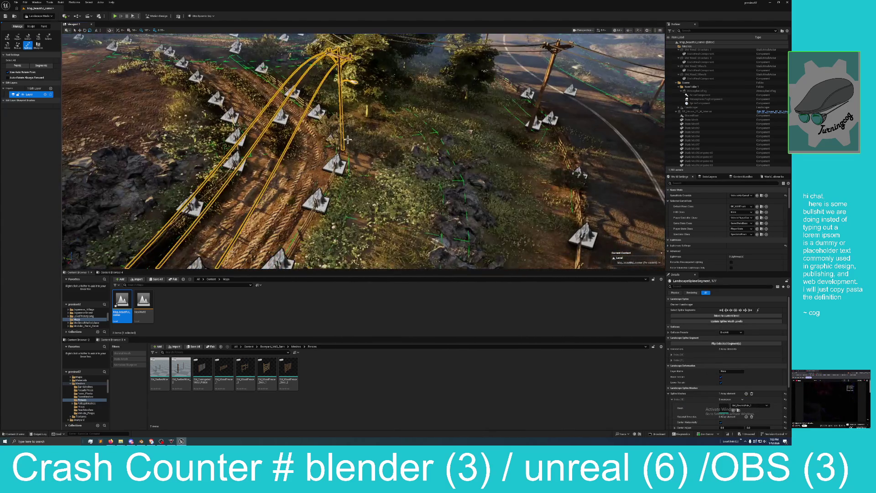
Step: Select control point 186 and move it right and down
left_click(338, 146)
left_click(242, 41)
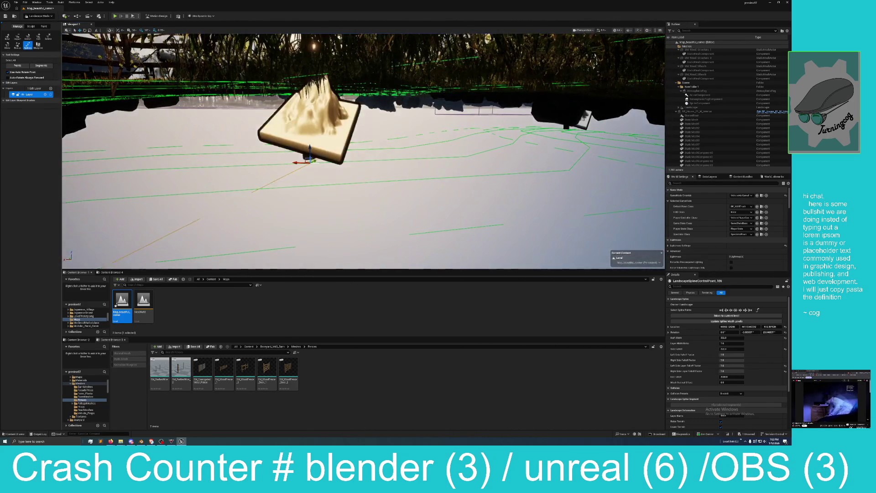
left_click(310, 187)
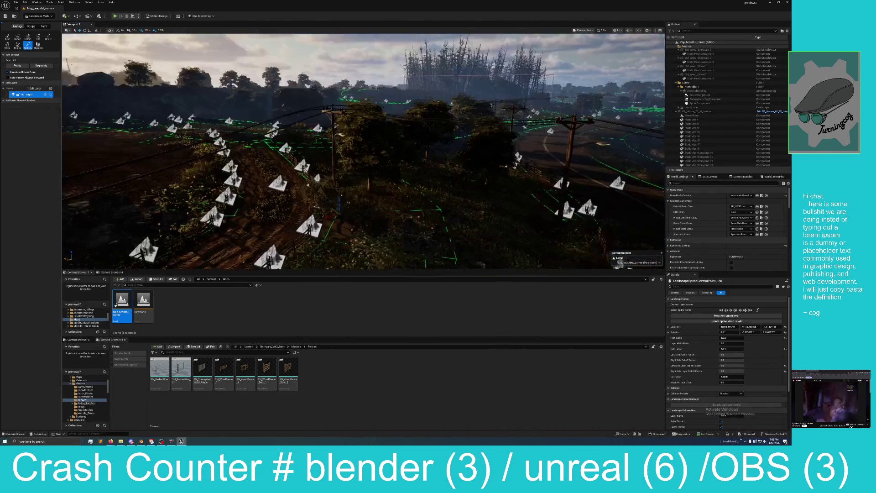
left_click_drag(315, 136, 346, 154)
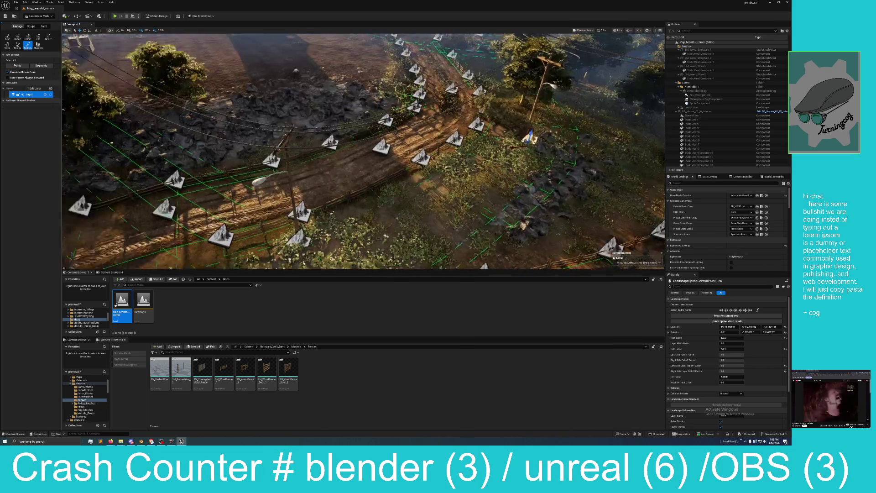
Step: Save the Map_beautiful_corner level and clear the selection
key("ctrl+s")
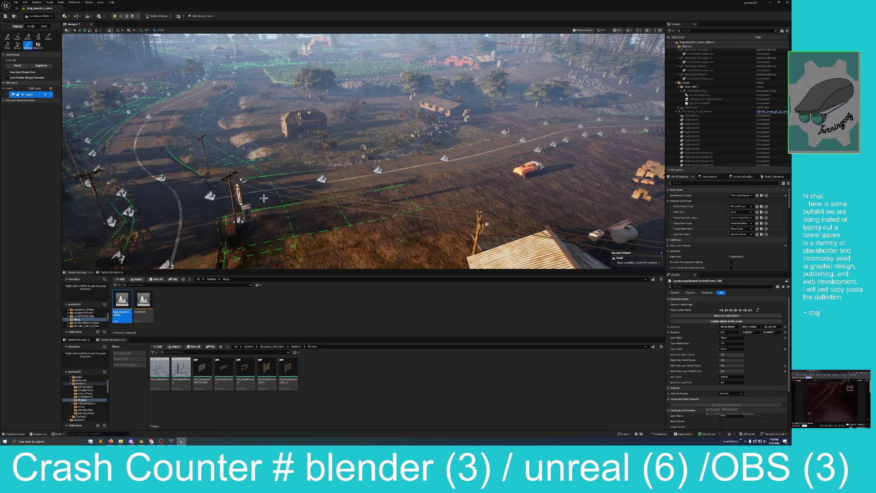
mouse_move(197, 151)
left_mouse_down()
mouse_move(190, 132)
mouse_move(254, 204)
left_mouse_up()
left_click(275, 212)
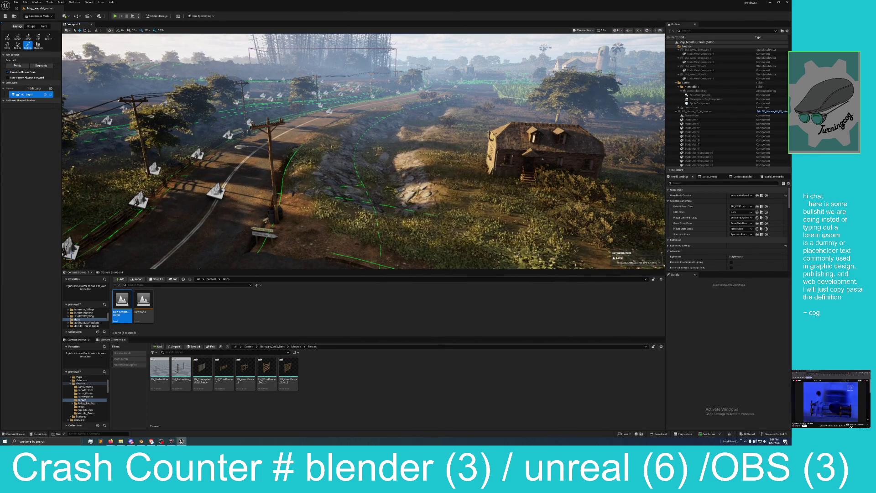
Step: Survey the road, junction and spline points to the farmhouse fence, then show the editor modes list
mouse_move(269, 129)
left_mouse_down()
mouse_move(325, 134)
mouse_move(285, 83)
left_mouse_up()
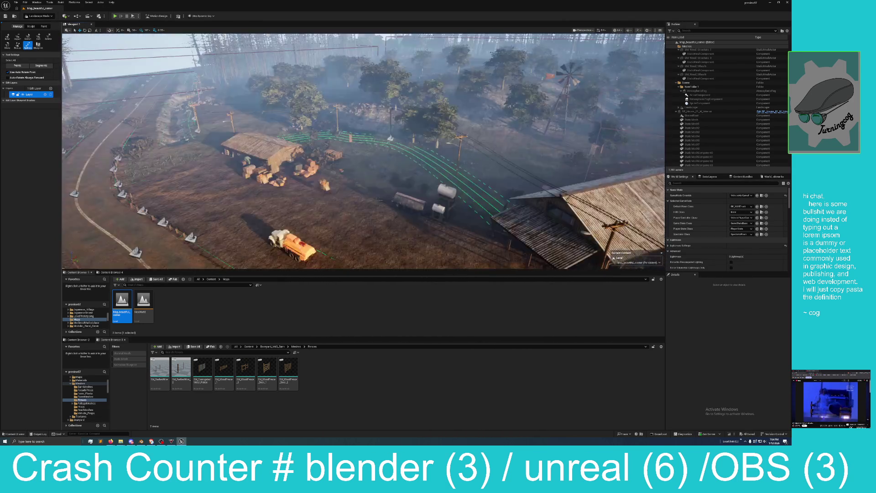
left_click_drag(274, 137, 250, 178)
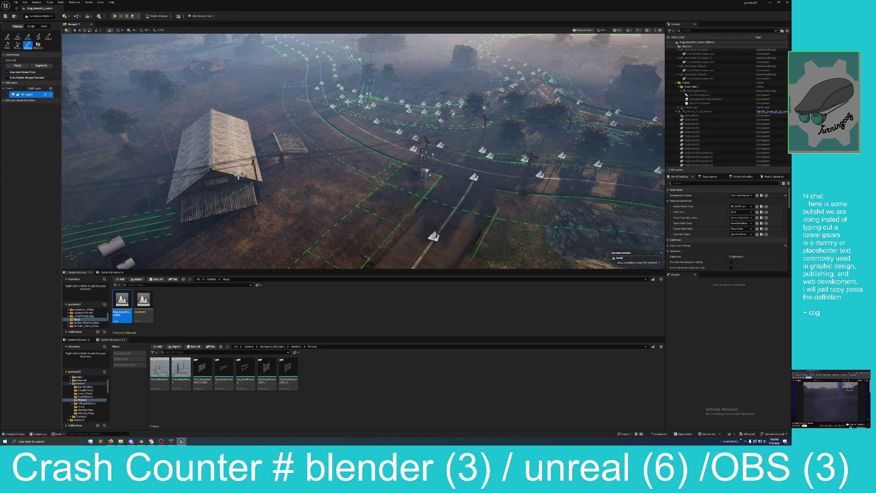
left_click_drag(250, 178, 242, 212)
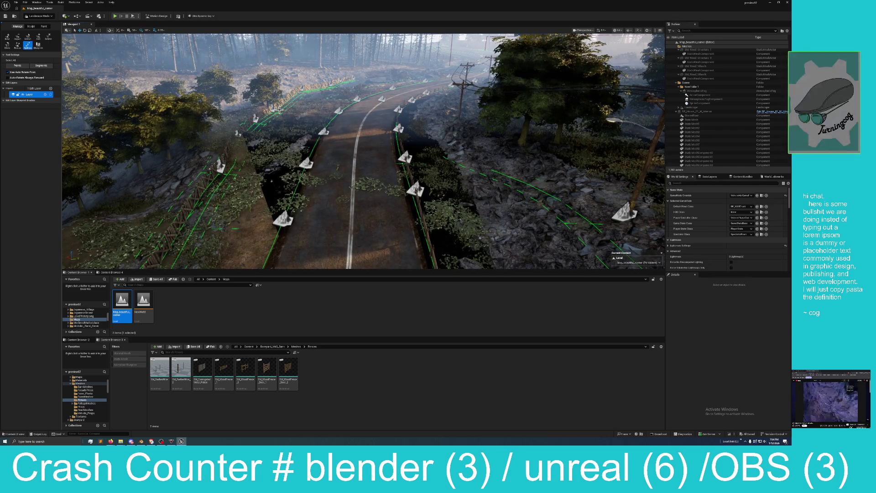
mouse_move(262, 154)
left_mouse_down()
mouse_move(264, 165)
mouse_move(262, 152)
left_mouse_up()
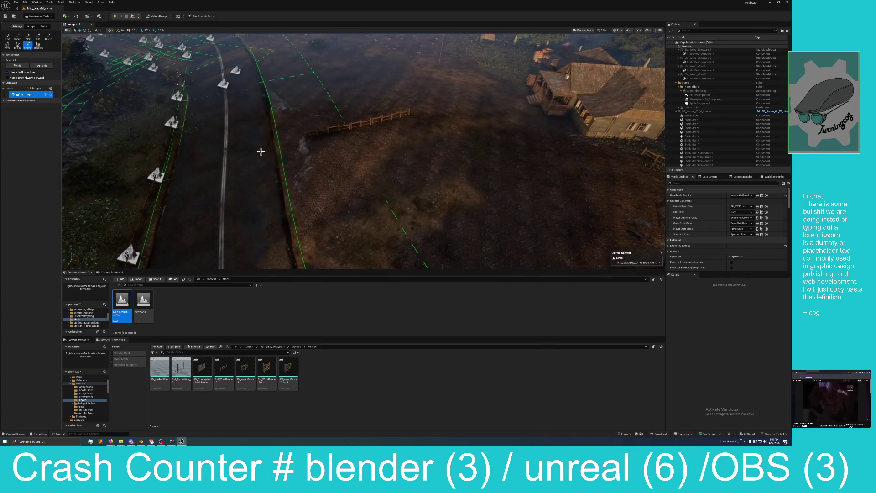
left_click(39, 16)
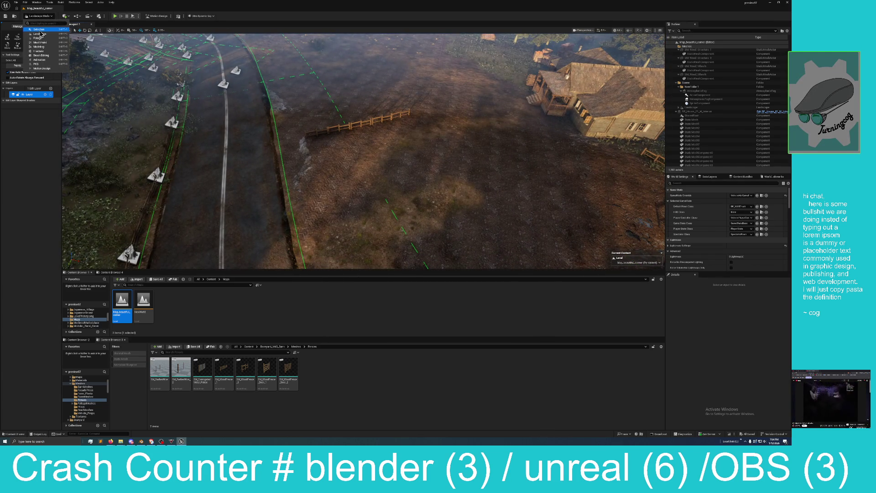
Step: Switch to Select mode and multi-select the five SM_WoodFence segments on the slope
left_click(39, 29)
left_click(280, 133)
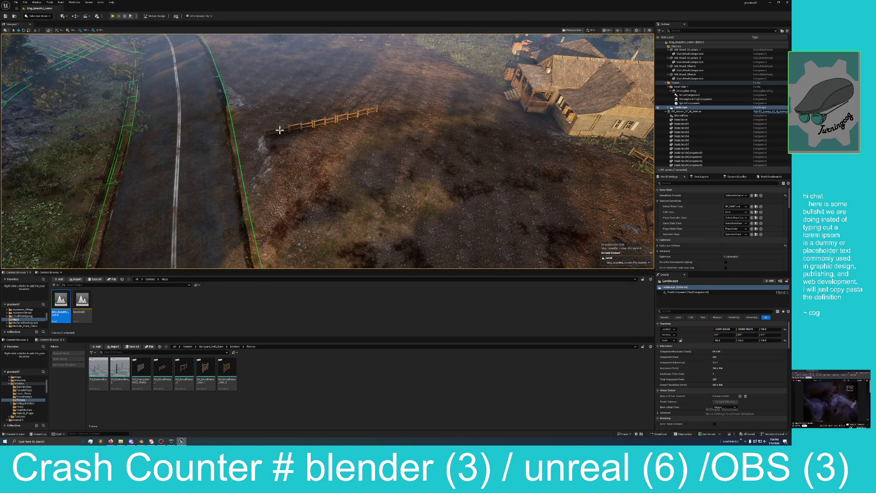
left_click(281, 129)
left_click(276, 129, "ctrl")
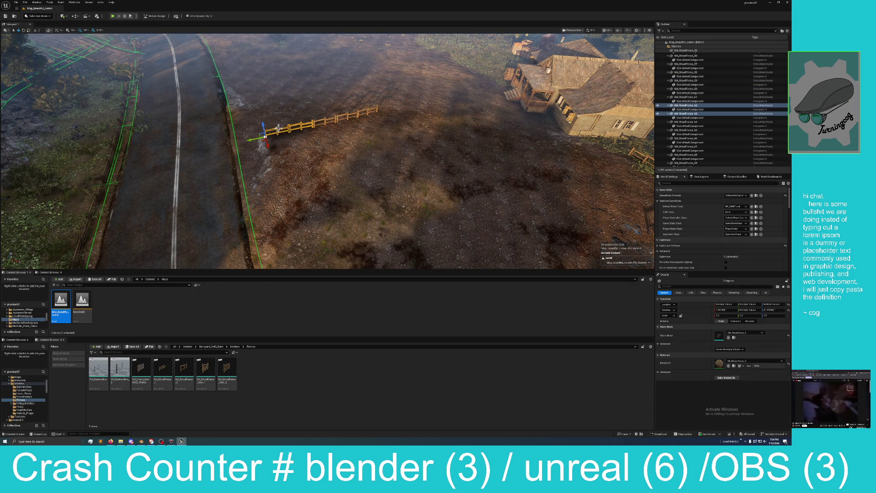
left_click(326, 121, "ctrl")
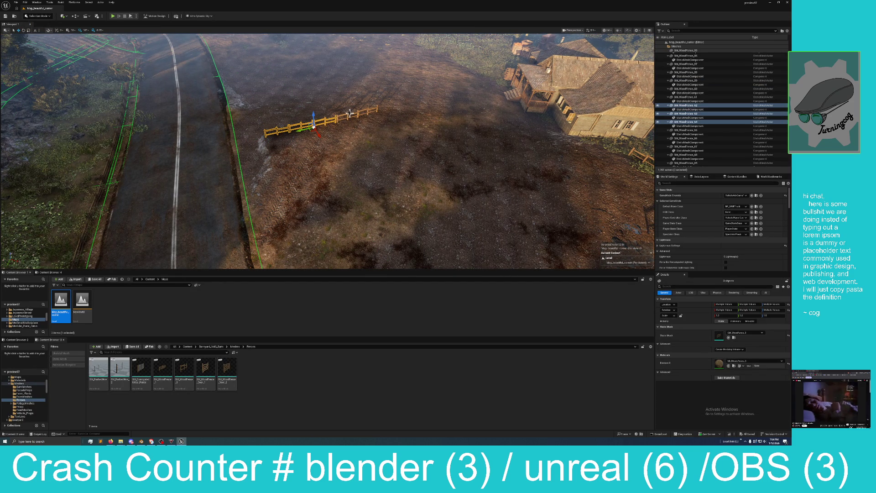
left_click(360, 111, "ctrl")
left_click(365, 112, "ctrl")
left_click_drag(364, 115, 354, 161)
Step: Try sliding the selected fences across the terrain, then delete all five
mouse_move(333, 209)
left_mouse_down()
mouse_move(289, 169)
mouse_move(199, 146)
left_mouse_up()
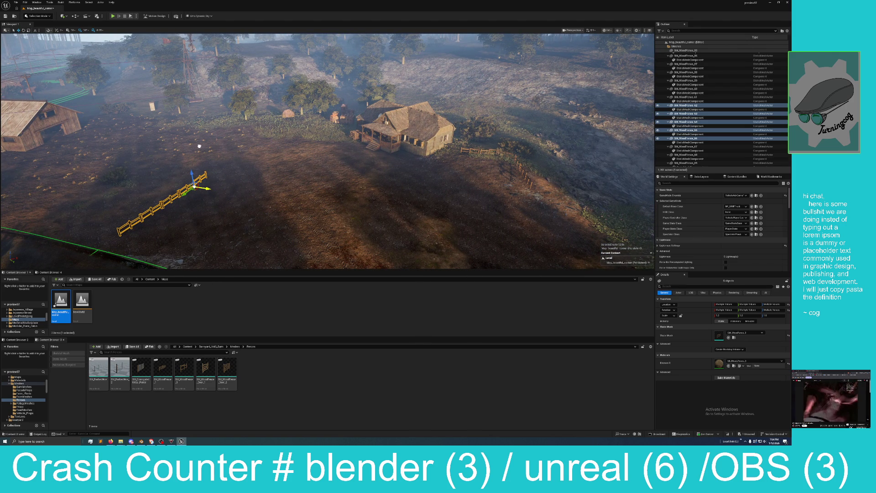
mouse_move(185, 194)
left_mouse_down()
mouse_move(285, 120)
mouse_move(331, 109)
left_mouse_up()
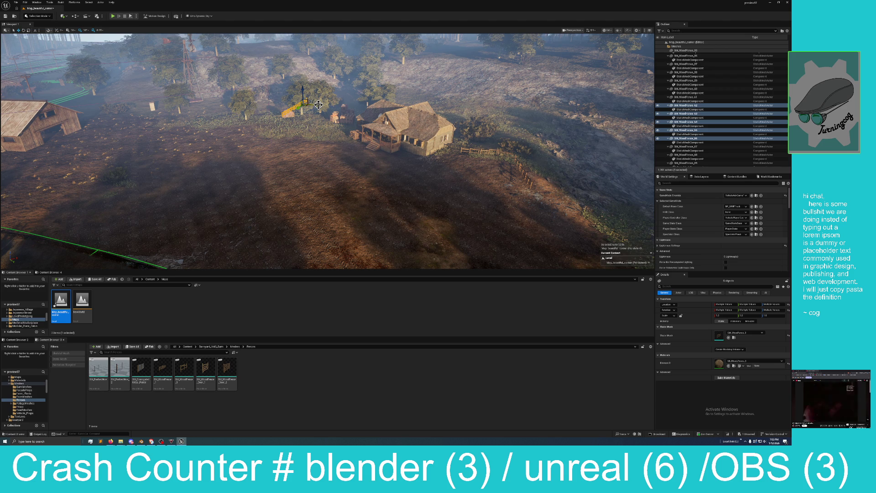
mouse_move(307, 143)
left_mouse_down()
mouse_move(274, 143)
mouse_move(274, 160)
mouse_move(310, 155)
mouse_move(306, 147)
mouse_move(349, 151)
left_mouse_up()
key("Delete")
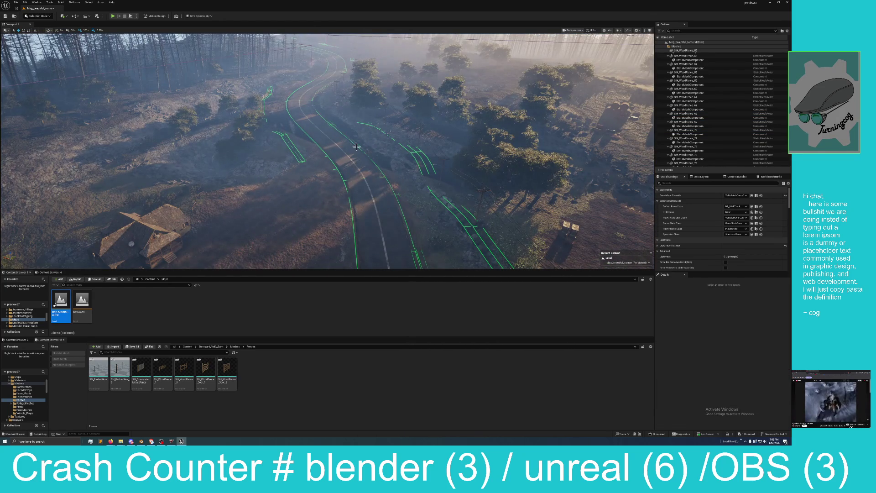
Step: Save Map_beautiful_corner via the Save Content dialog and start Play-in-Editor
left_click(749, 433)
left_click(428, 268)
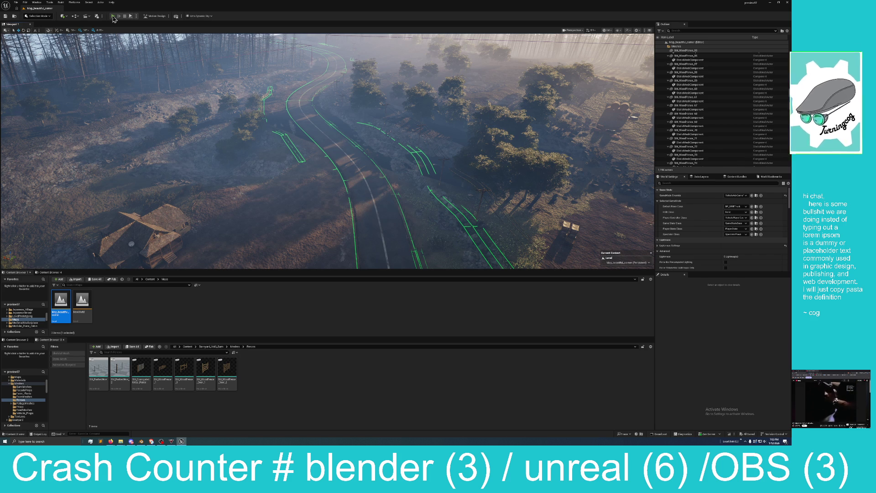
left_click(113, 17)
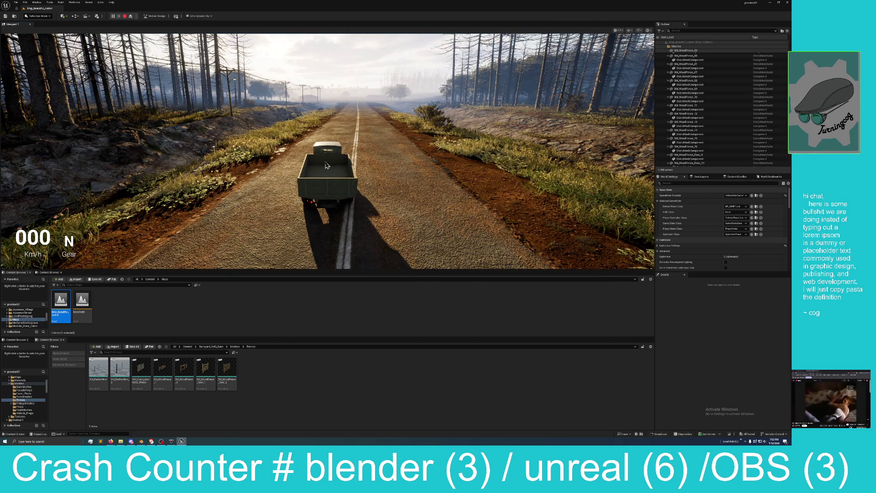
Step: Drive the truck full-screen along the forest road through the crossroad and bends
key("w")
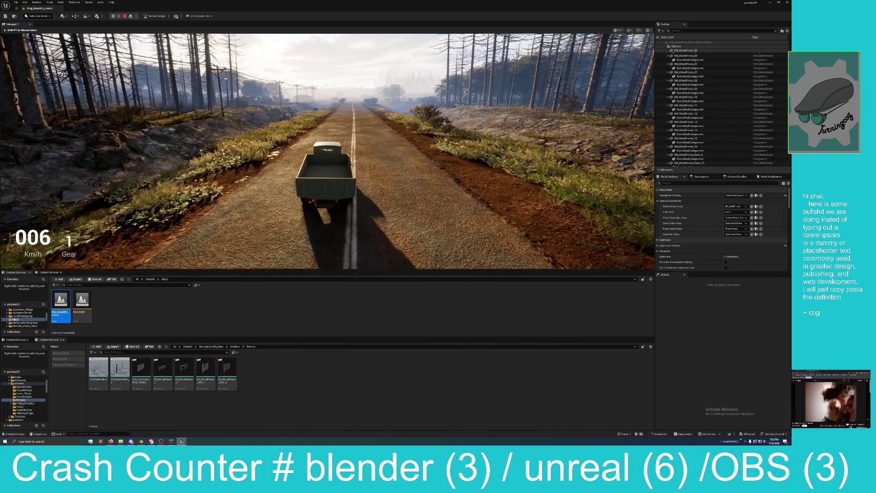
key("F11")
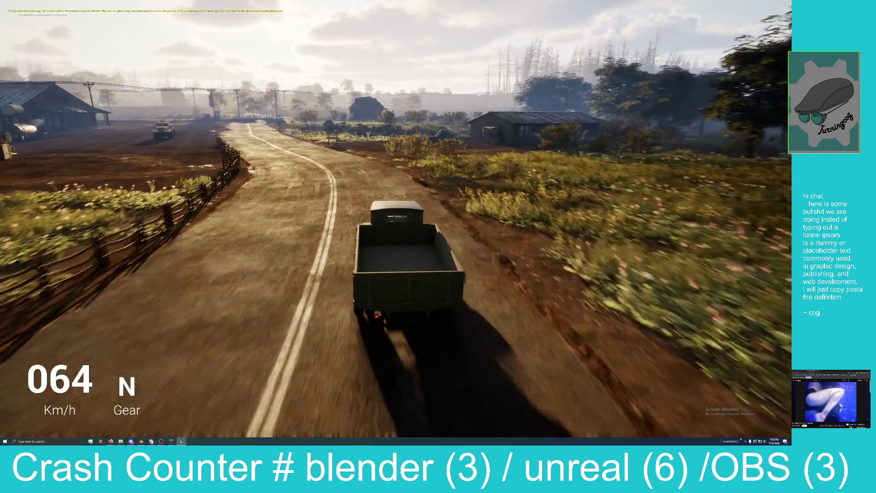
key("a")
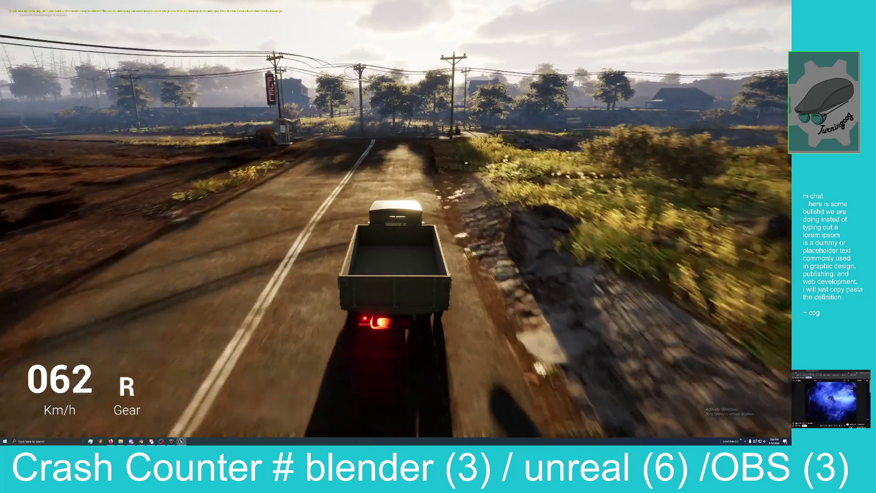
key("d")
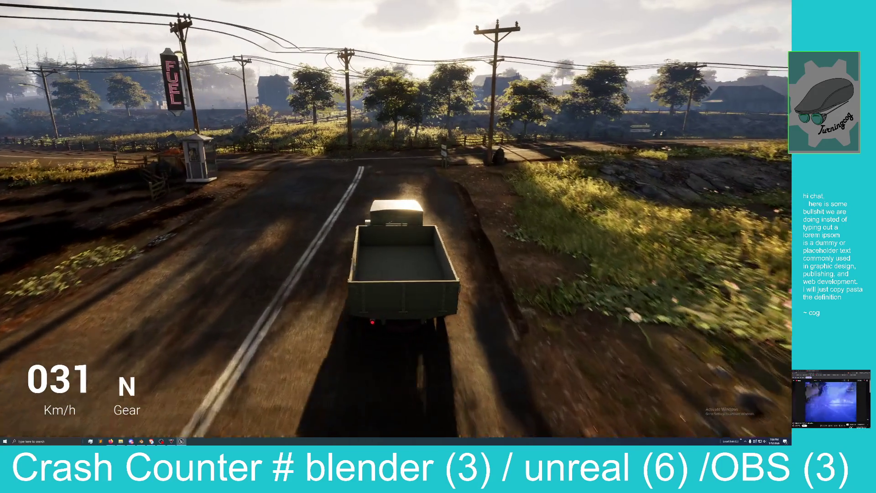
key("a")
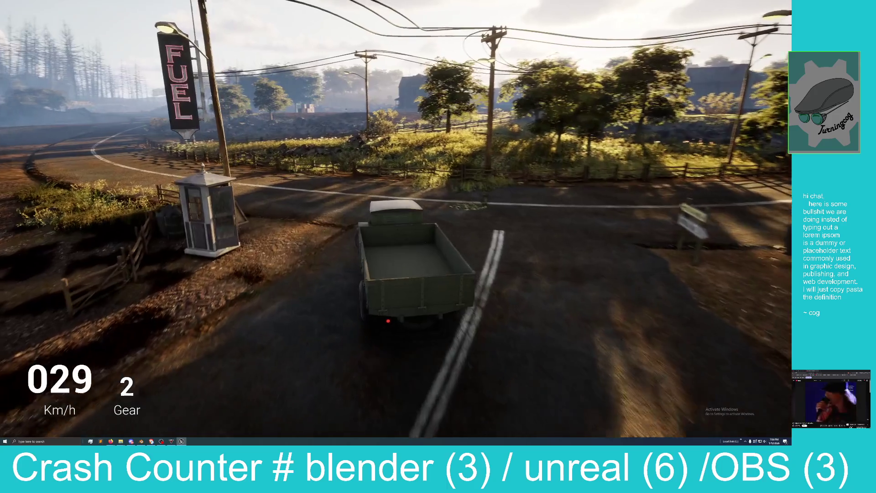
key("w")
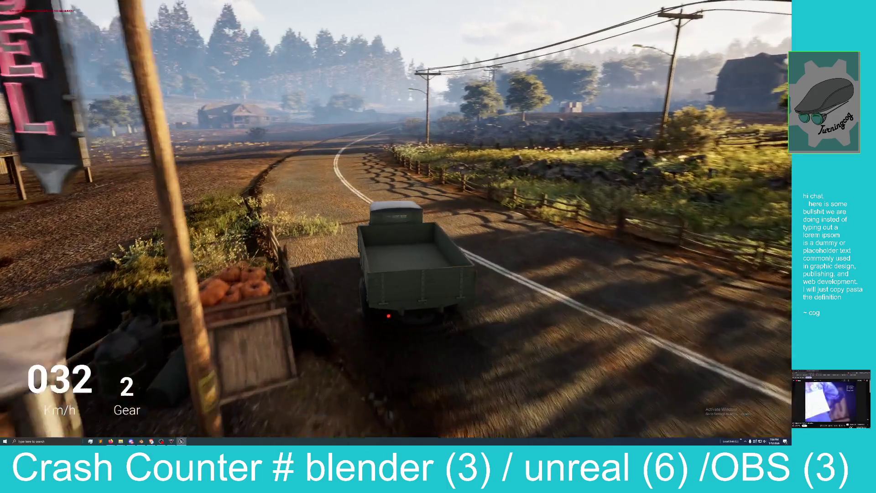
key("w")
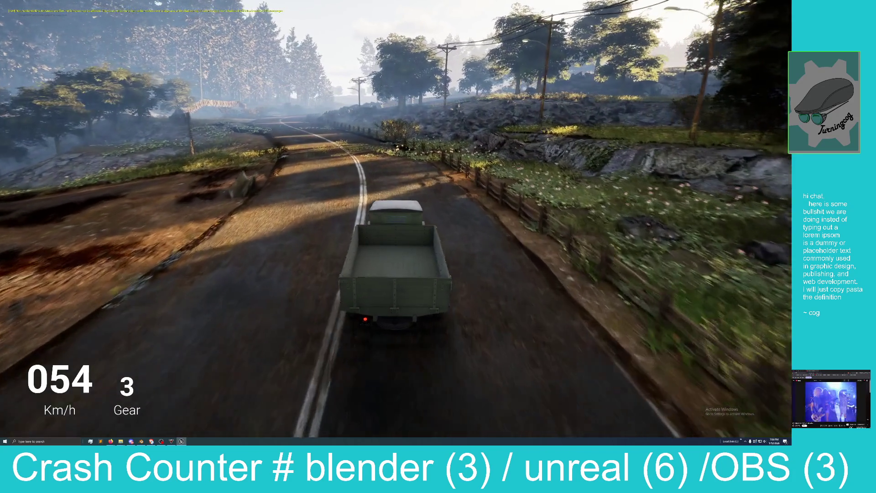
key("w")
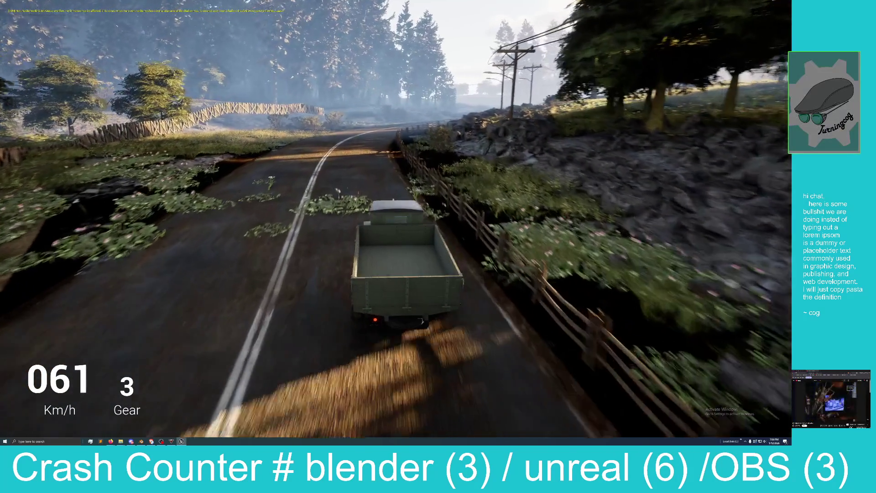
key("w")
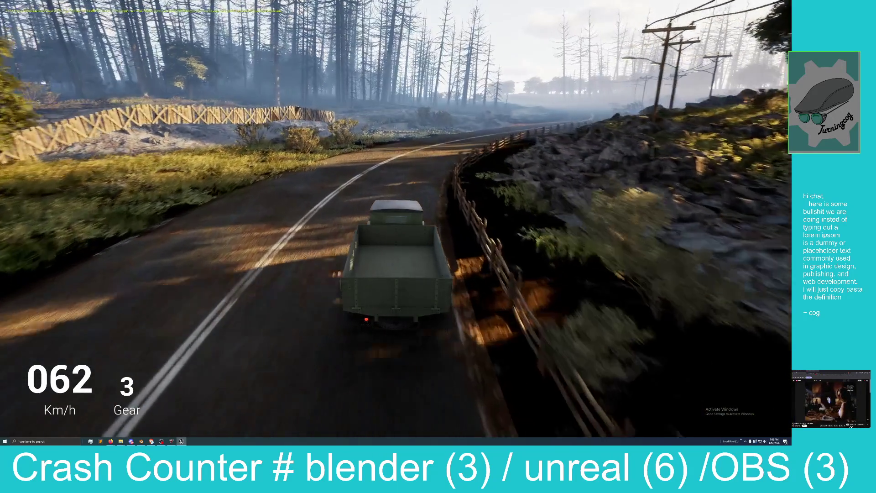
key("w")
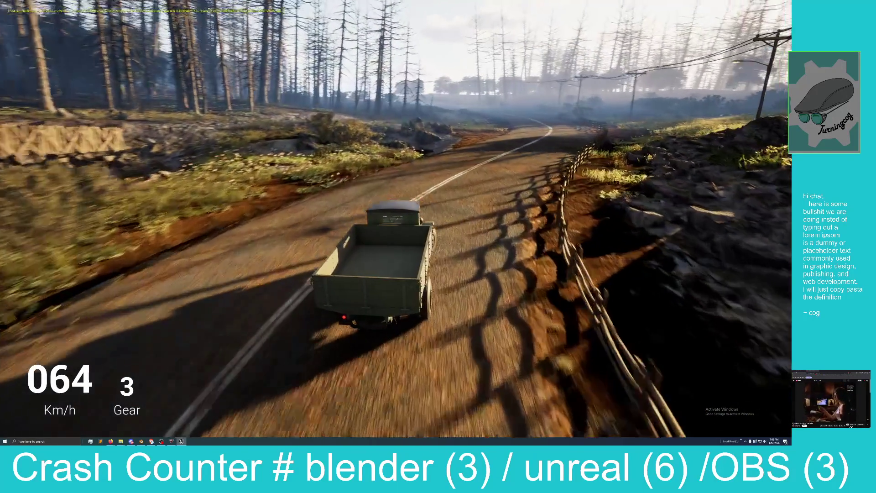
key("w")
key("w")
key("w")
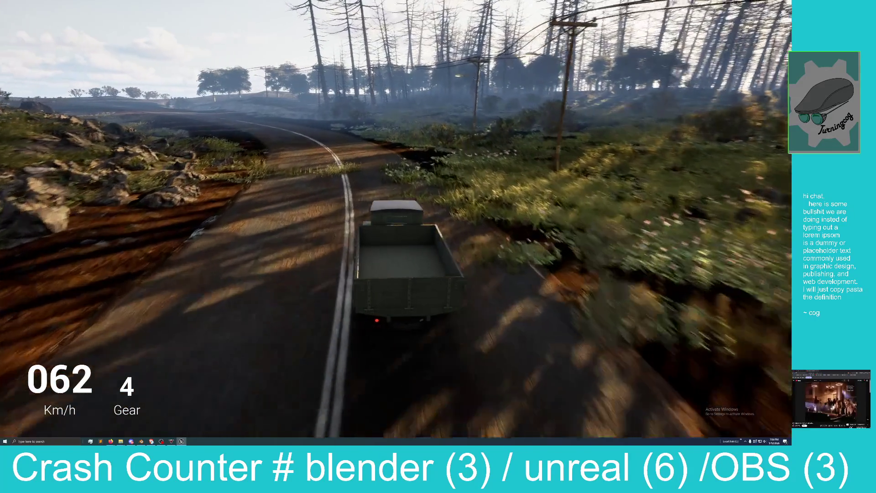
key("w")
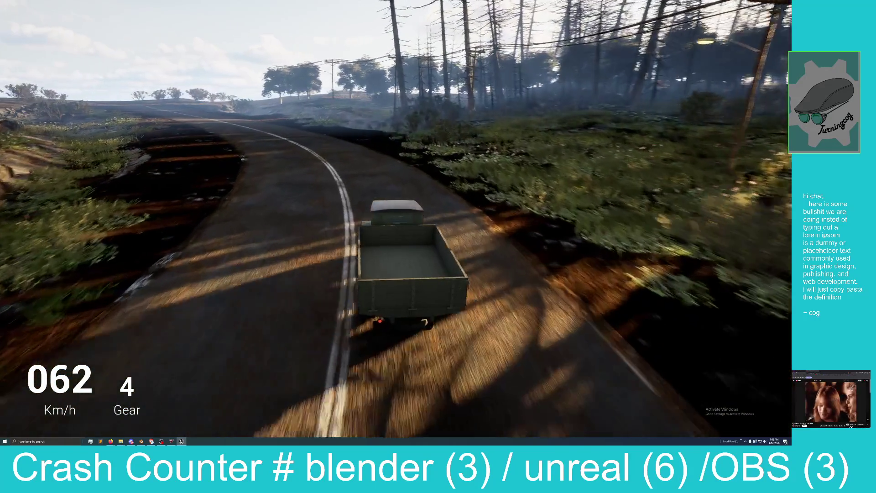
key("a")
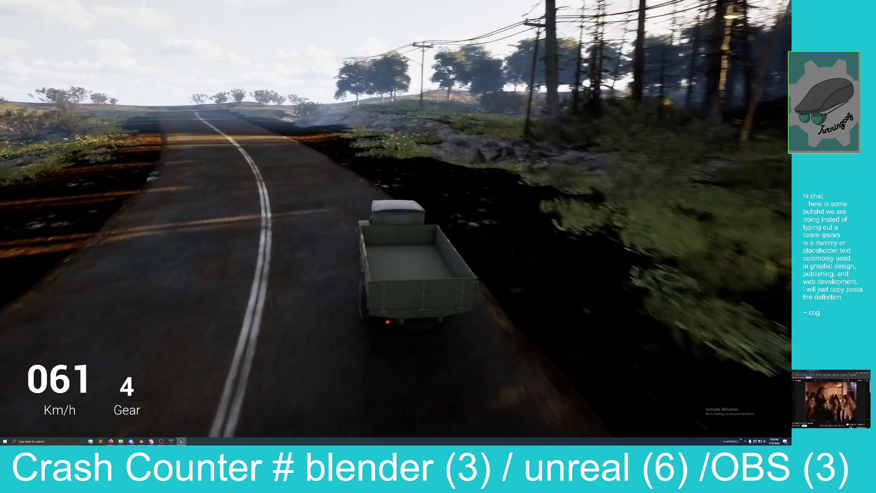
key("a")
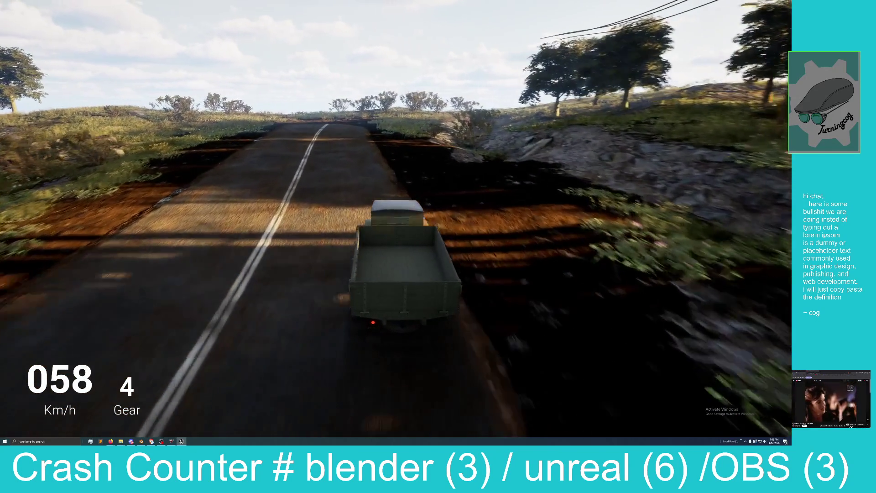
Step: Brake, steer the truck back onto the road, drive on, then exit play mode
key("s")
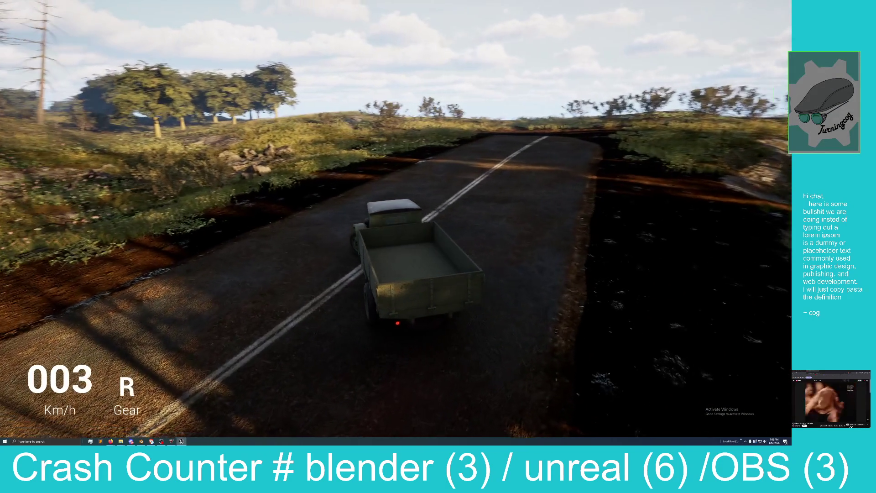
key("w")
key("w")
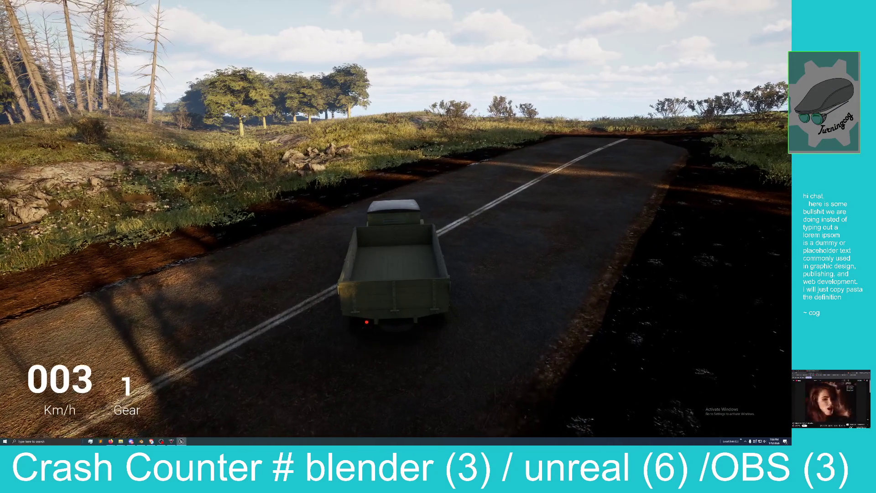
key("a")
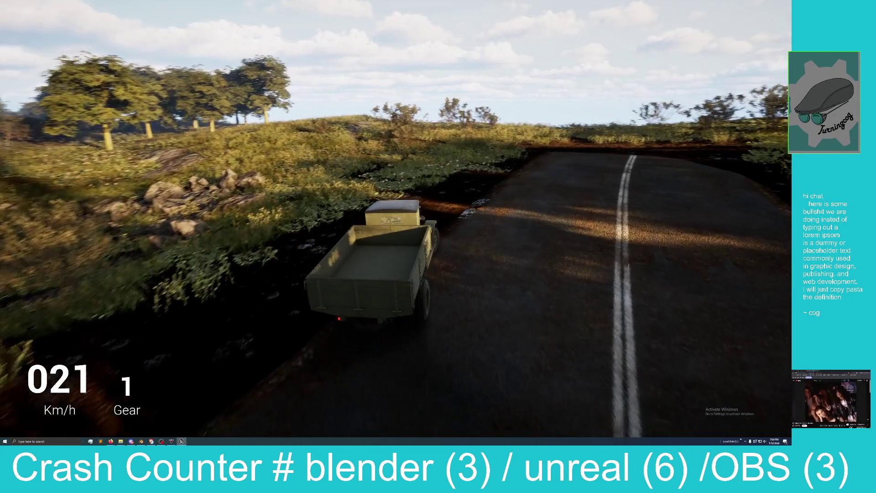
key("d")
key("a")
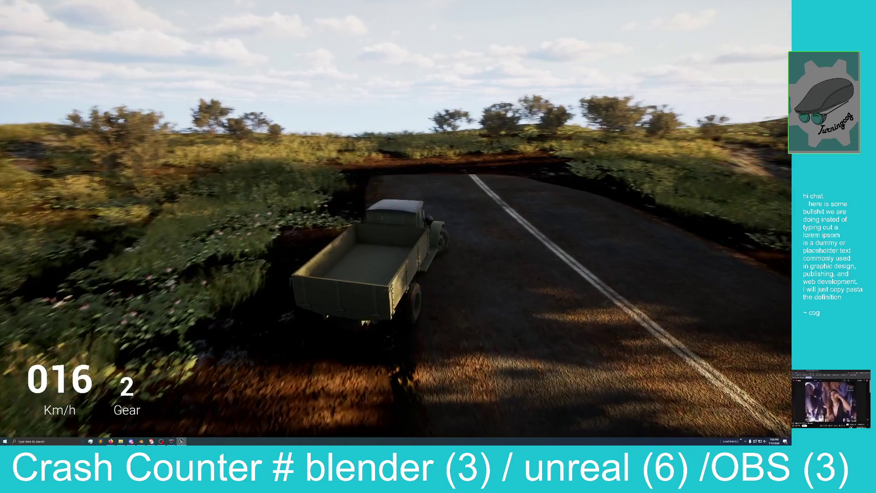
key("w")
key("d")
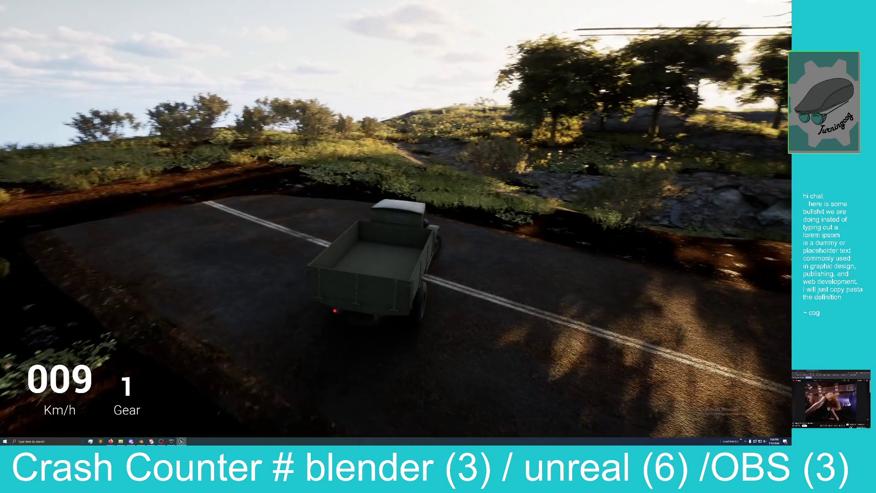
key("w")
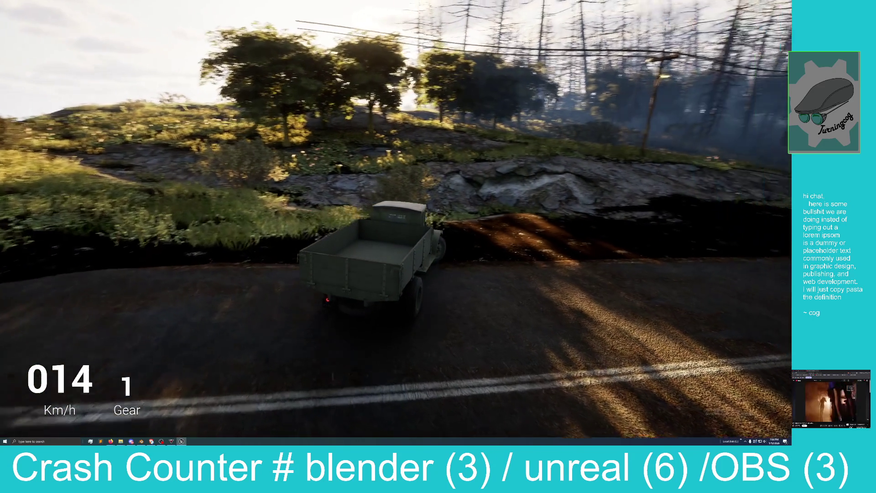
key("a")
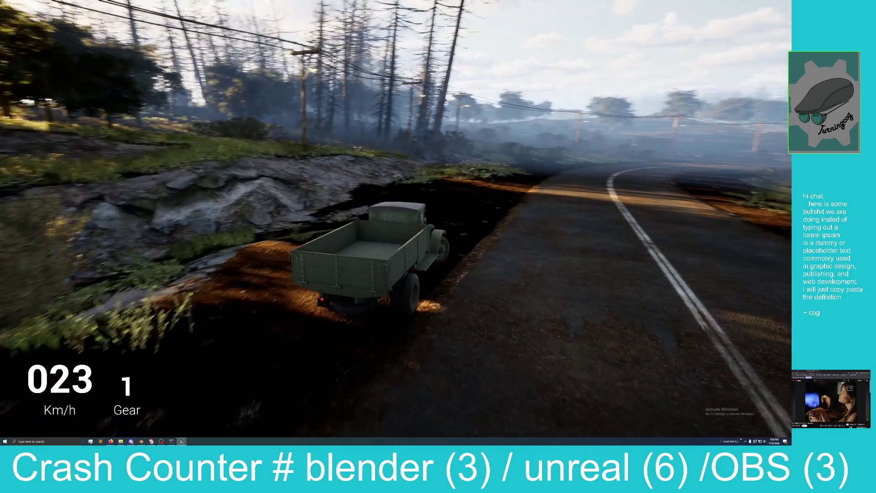
key("w")
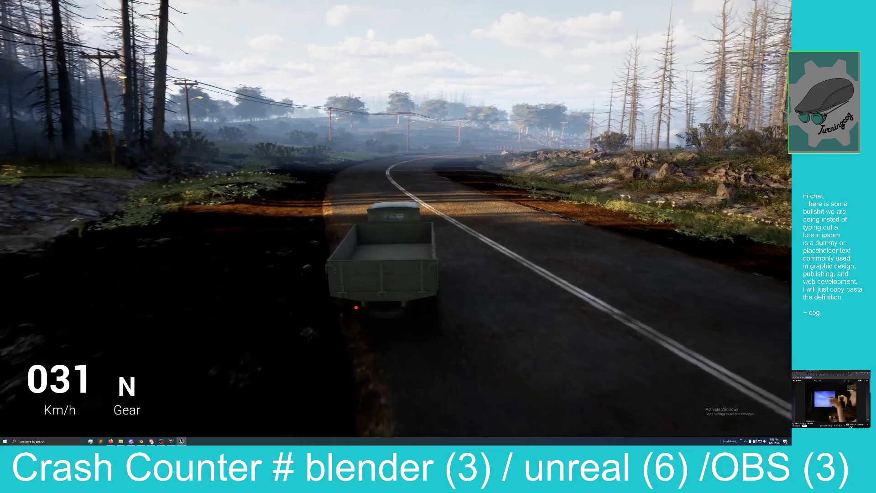
key("w")
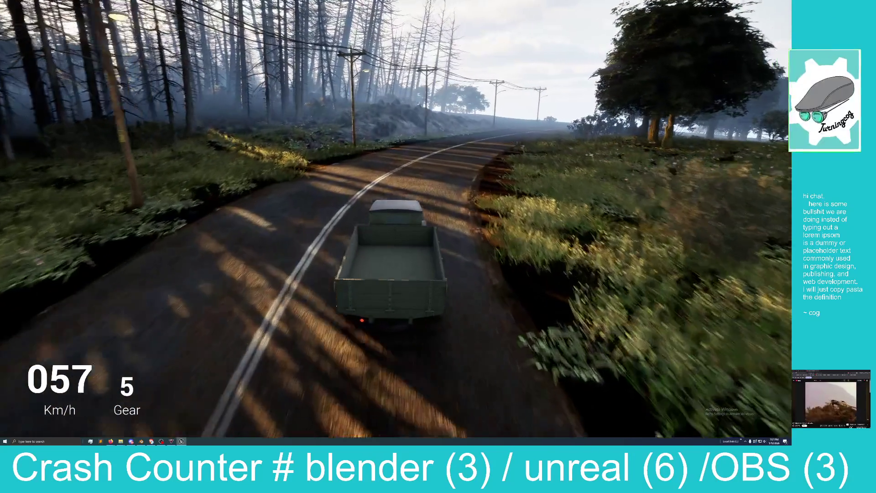
key("Escape")
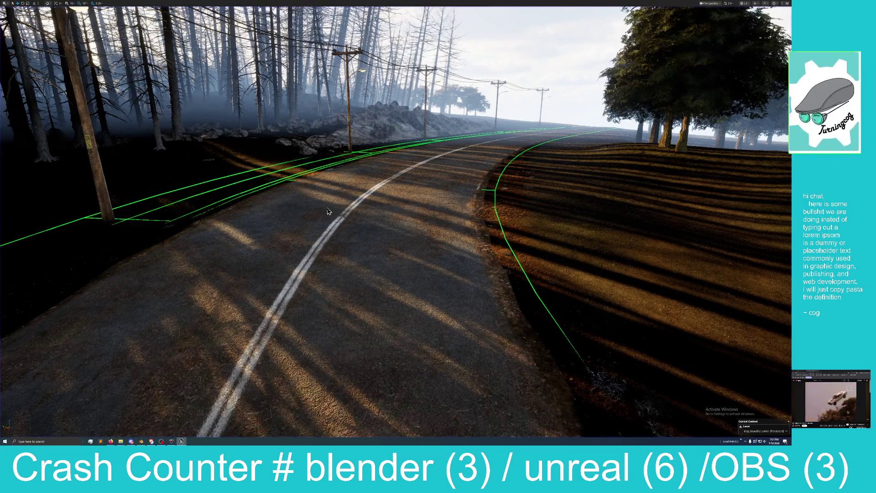
Step: Focus on the sunflower field near the farm and drag its corners inward to shrink it
mouse_move(362, 220)
left_mouse_down()
mouse_move(365, 206)
mouse_move(353, 196)
mouse_move(388, 196)
mouse_move(311, 210)
mouse_move(397, 223)
left_mouse_up()
left_click(419, 227)
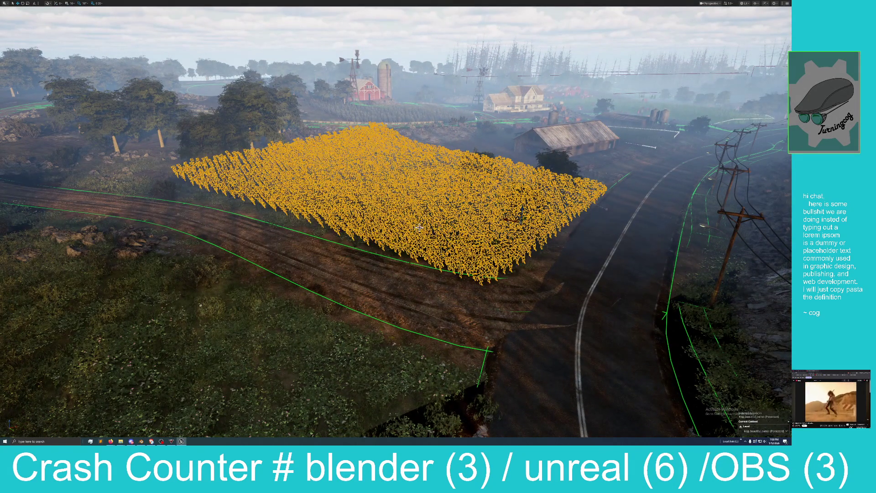
key("f")
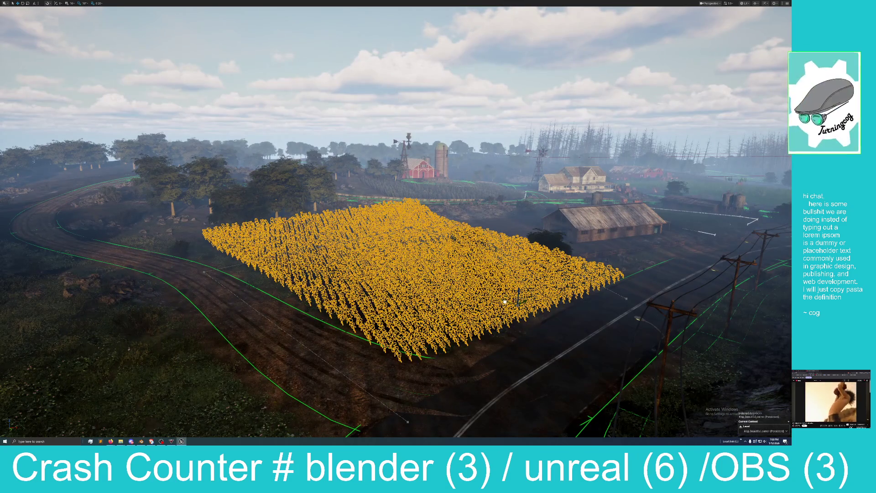
left_click_drag(503, 301, 477, 289)
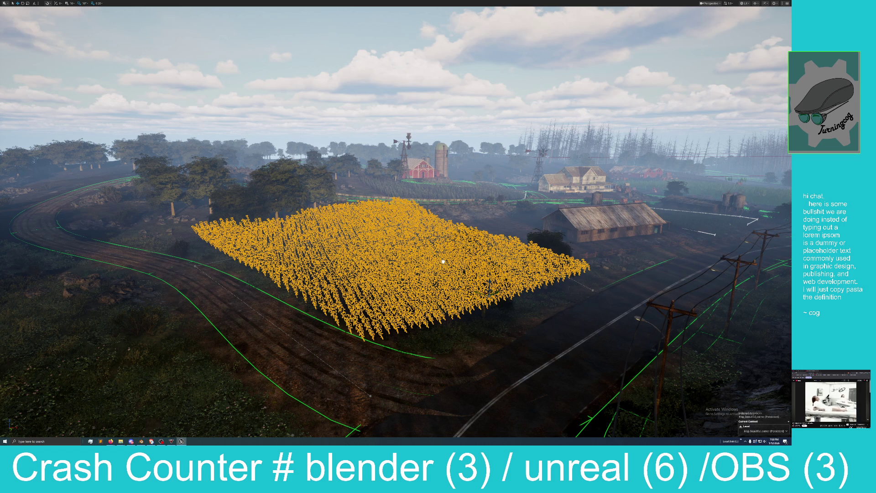
left_click_drag(443, 261, 433, 252)
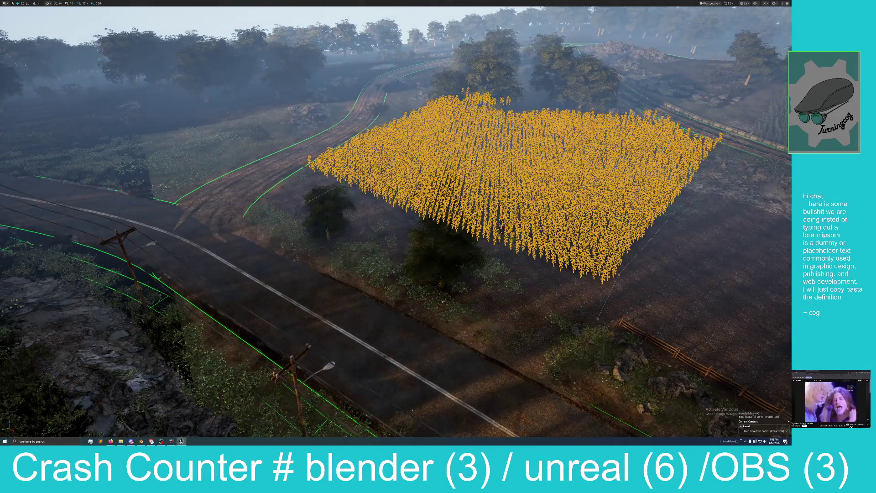
left_click(397, 237)
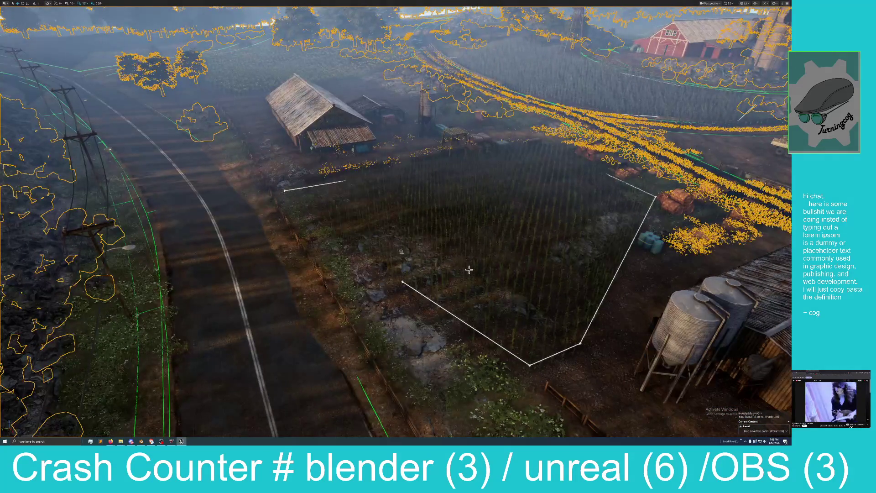
Step: Close the crop field spline at its first point and drag that point right to enlarge the corn area
left_click(450, 259)
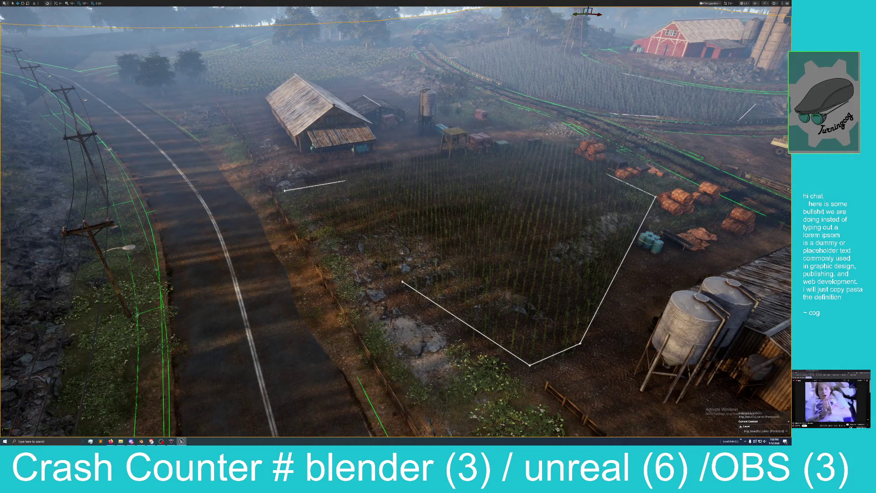
left_click(284, 191)
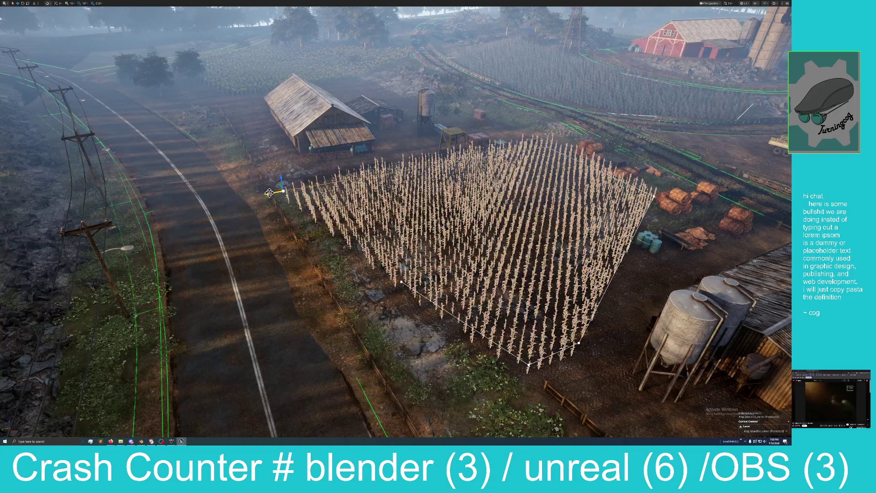
left_click_drag(269, 192, 293, 191)
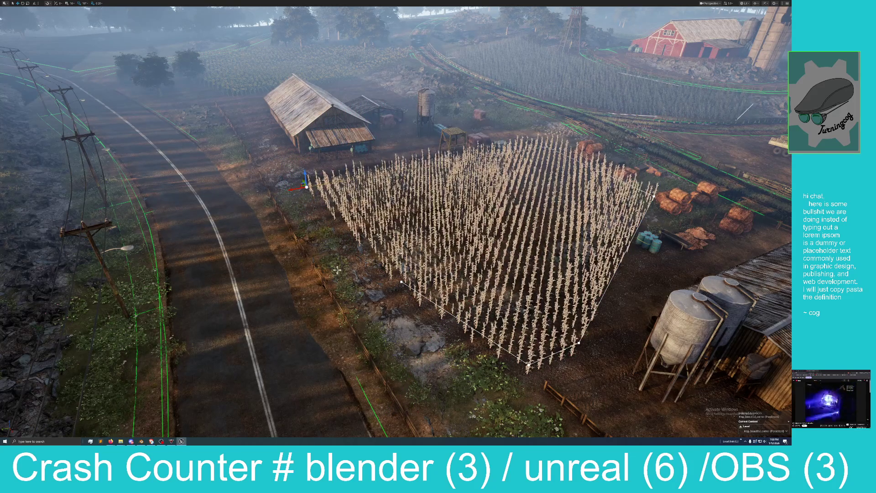
mouse_move(382, 317)
left_mouse_down()
mouse_move(382, 274)
mouse_move(382, 310)
mouse_move(363, 288)
left_mouse_up()
left_click(378, 263)
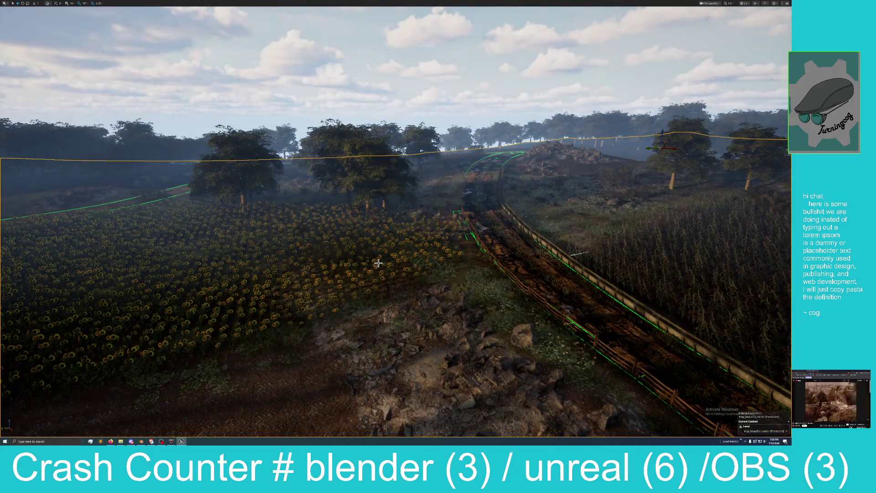
Step: Shift the sunflower field right, away from the dirt track, and frame it with F
left_click(364, 250)
mouse_move(364, 250)
left_mouse_down()
mouse_move(364, 228)
mouse_move(364, 274)
left_mouse_up()
scroll(515, 221, "down", 5)
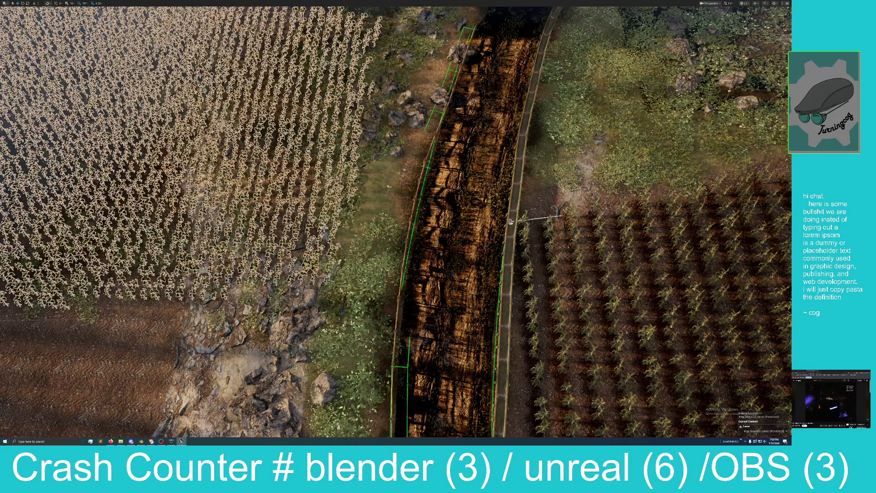
mouse_move(367, 179)
left_mouse_down()
mouse_move(328, 187)
mouse_move(325, 160)
mouse_move(329, 188)
mouse_move(299, 335)
mouse_move(315, 331)
left_mouse_up()
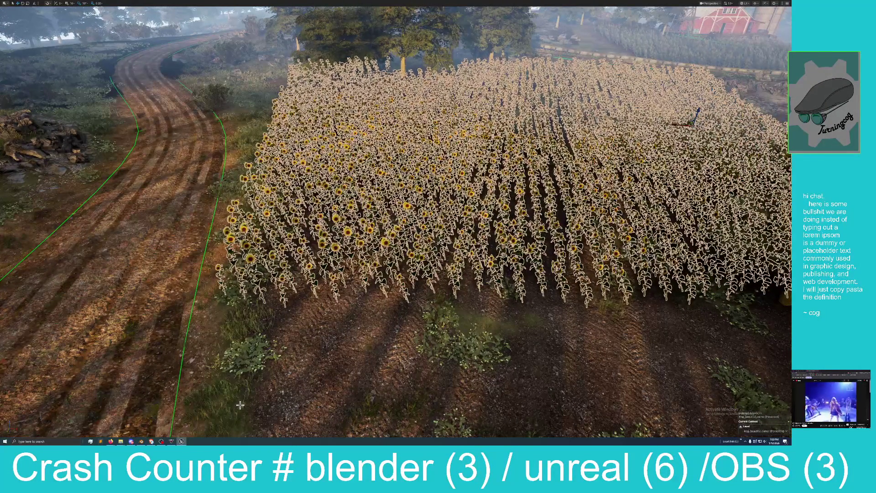
left_click(240, 406)
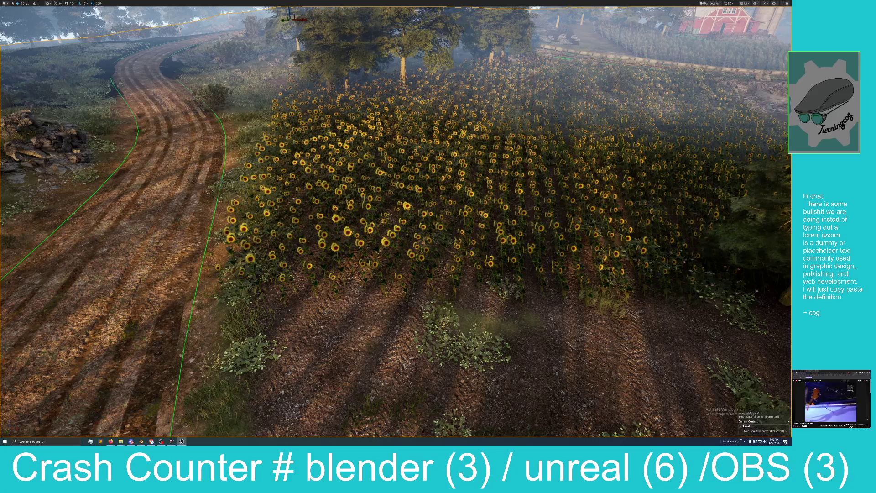
left_click(284, 229)
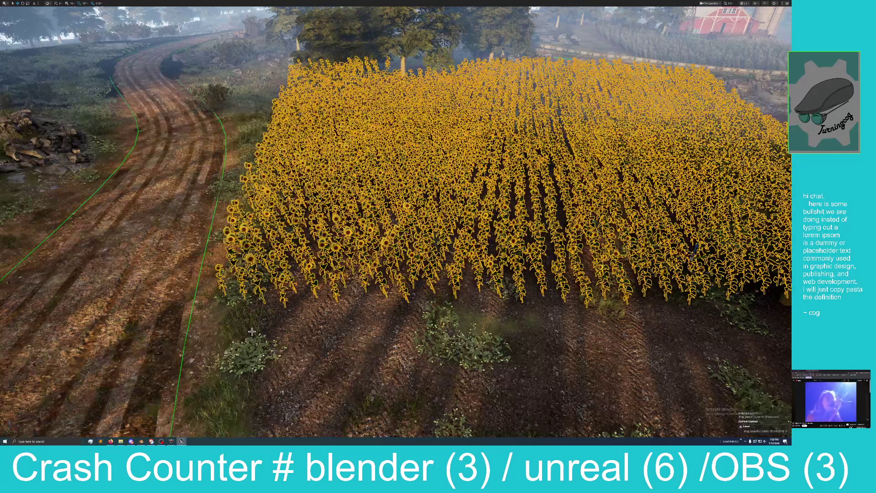
left_click(242, 407)
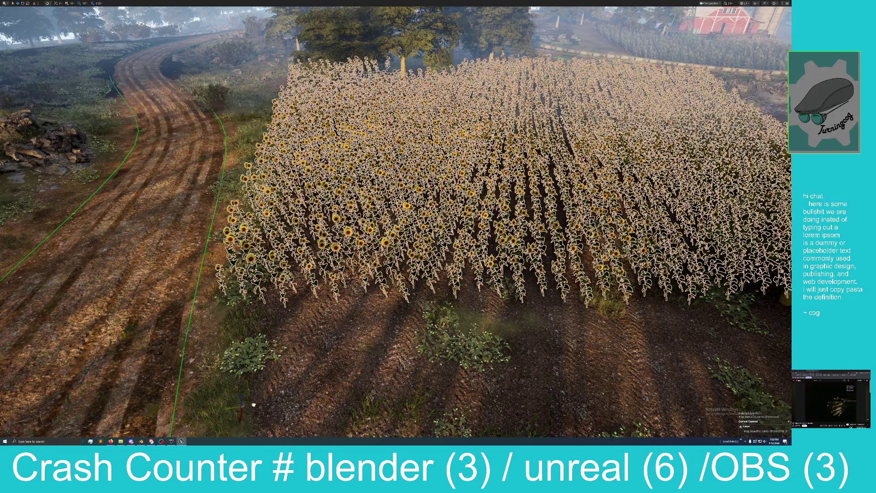
left_click_drag(275, 404, 310, 403)
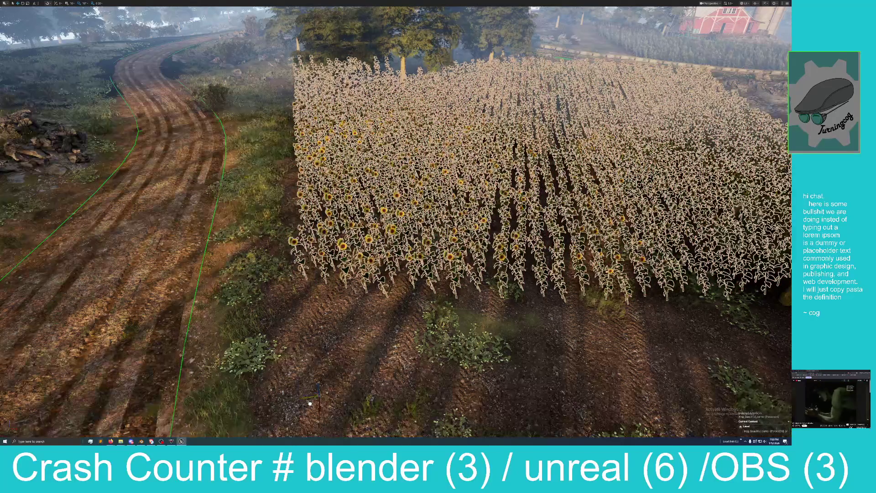
key("f")
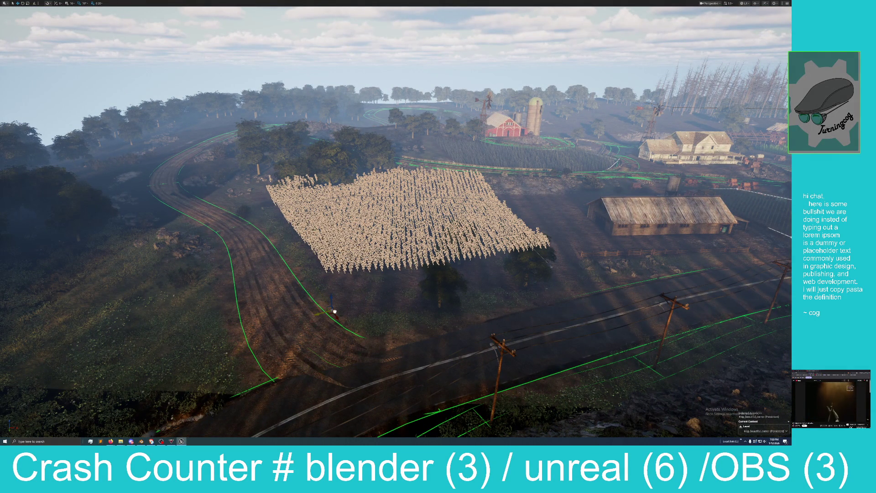
Step: Nudge the sunflower field right, then back left, and fly up for an aerial view of roads and farm
left_click_drag(357, 309, 369, 305)
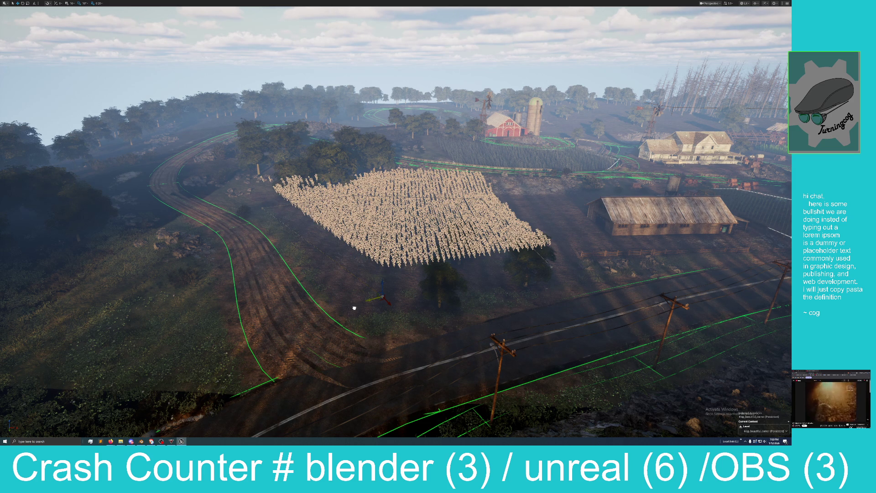
left_click_drag(349, 307, 330, 284)
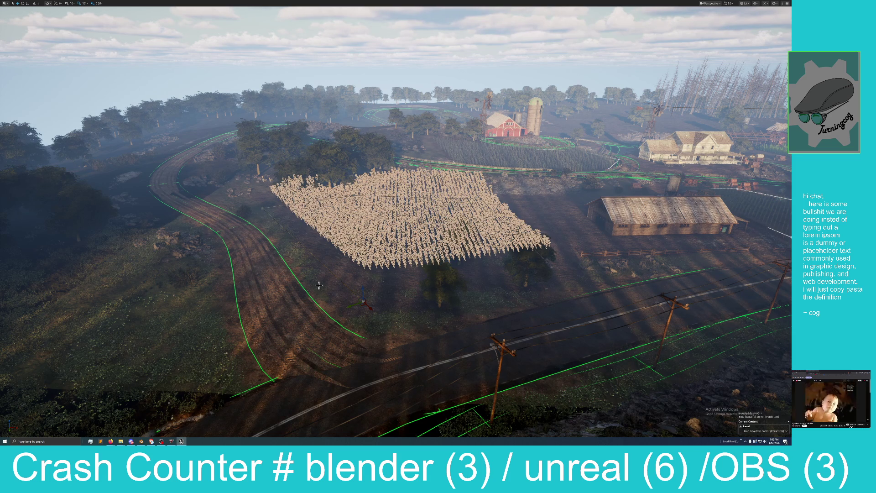
mouse_move(323, 279)
left_mouse_down()
mouse_move(347, 269)
mouse_move(267, 275)
mouse_move(294, 272)
mouse_move(276, 269)
left_mouse_up()
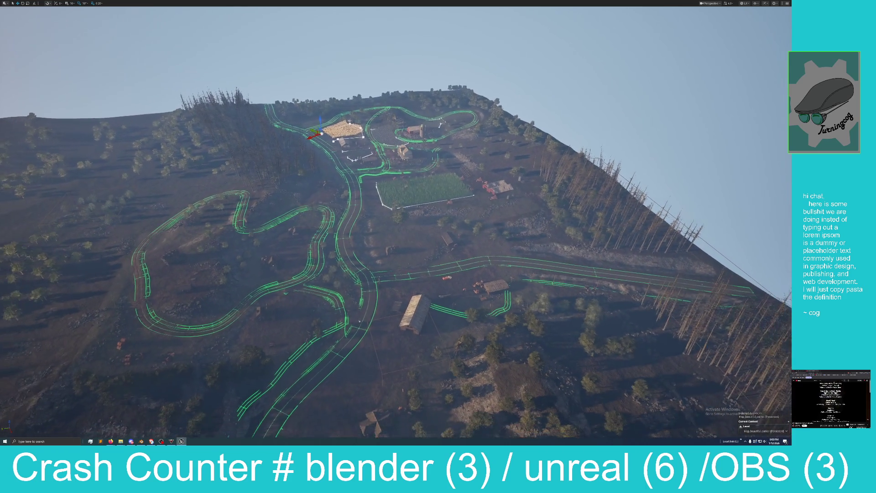
left_click_drag(276, 269, 273, 290)
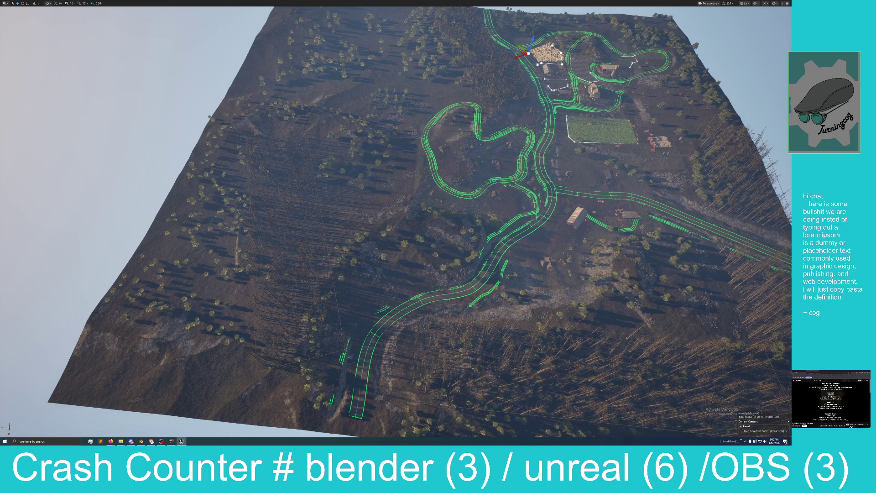
left_click_drag(391, 304, 447, 305)
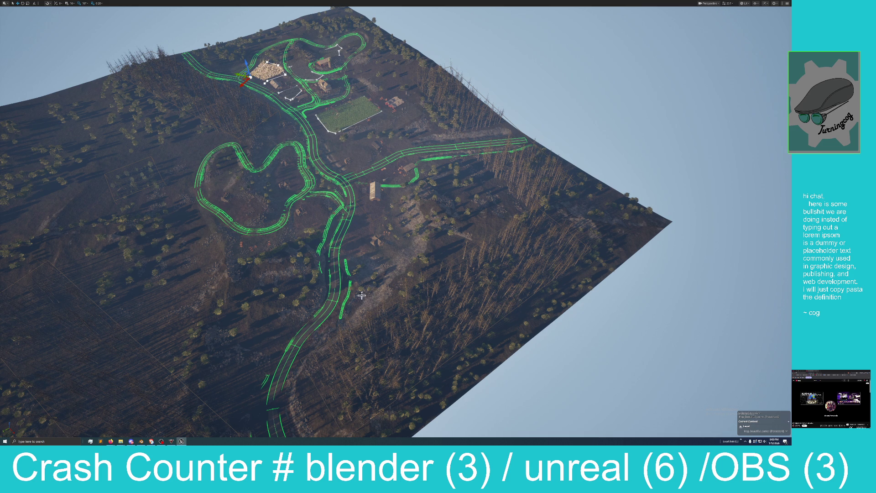
mouse_move(386, 284)
left_mouse_down()
mouse_move(392, 301)
mouse_move(393, 274)
mouse_move(383, 282)
left_mouse_up()
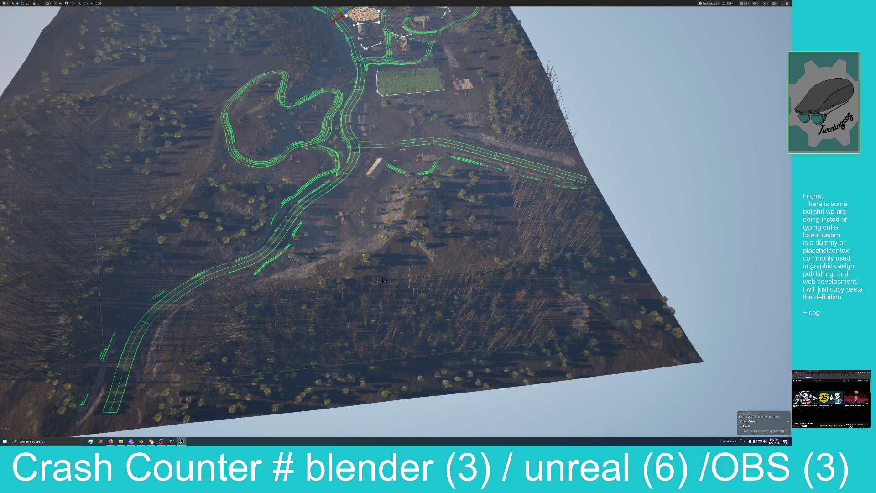
left_click_drag(169, 229, 169, 256)
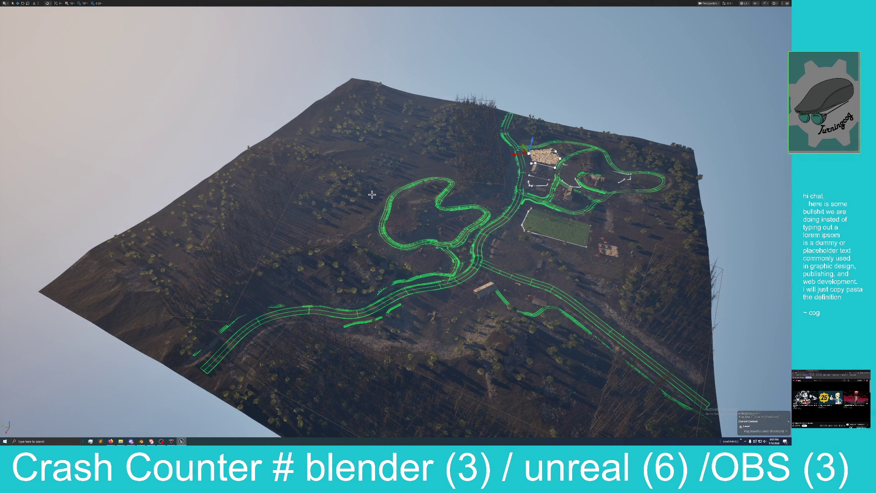
mouse_move(377, 214)
left_mouse_down()
mouse_move(377, 197)
mouse_move(377, 216)
left_mouse_up()
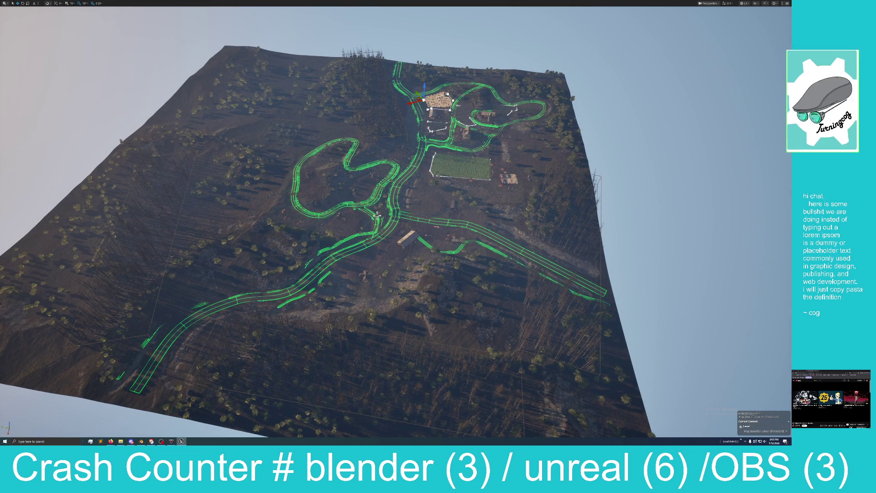
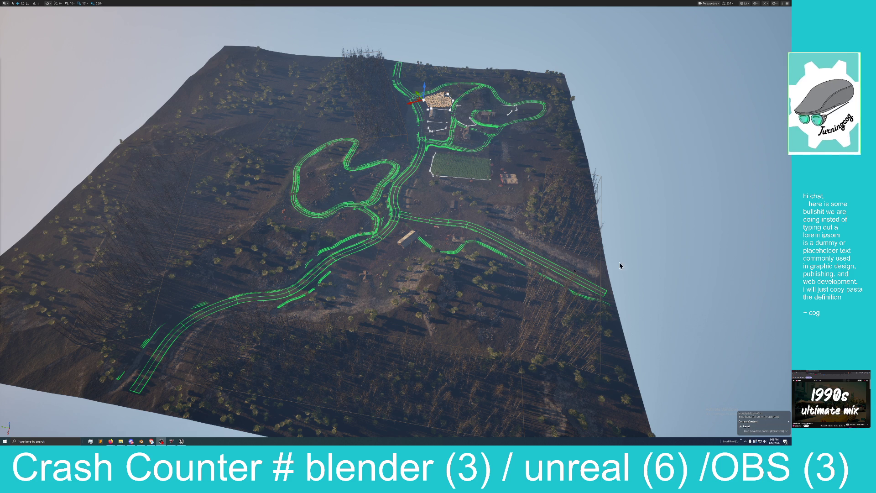
Step: Tilt the camera up to show sky above the landscape, then exit fullscreen to the editor
left_click_drag(305, 240, 305, 197)
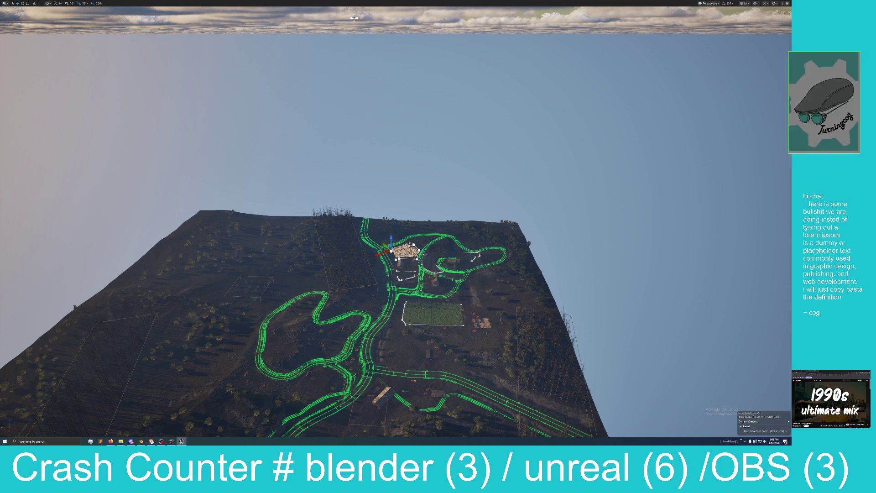
key("F11")
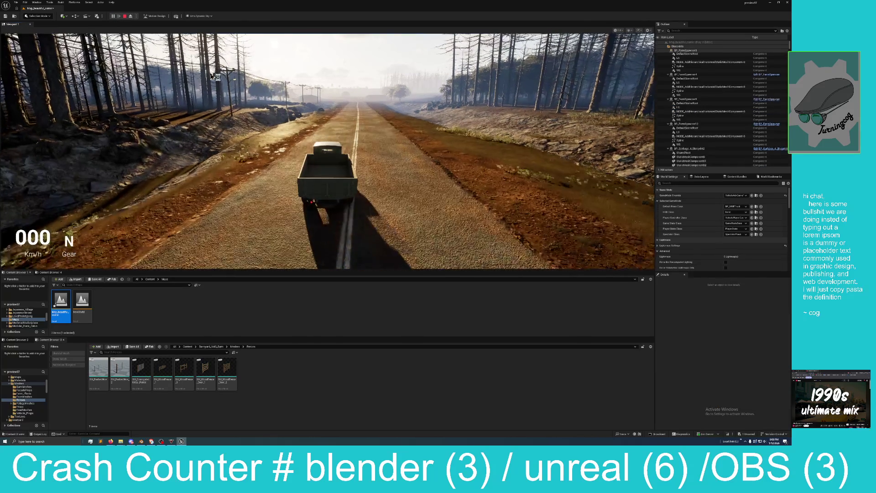
Step: Switch the game view to fullscreen and drive the truck, reversing then forward, toward the farm
key("F11")
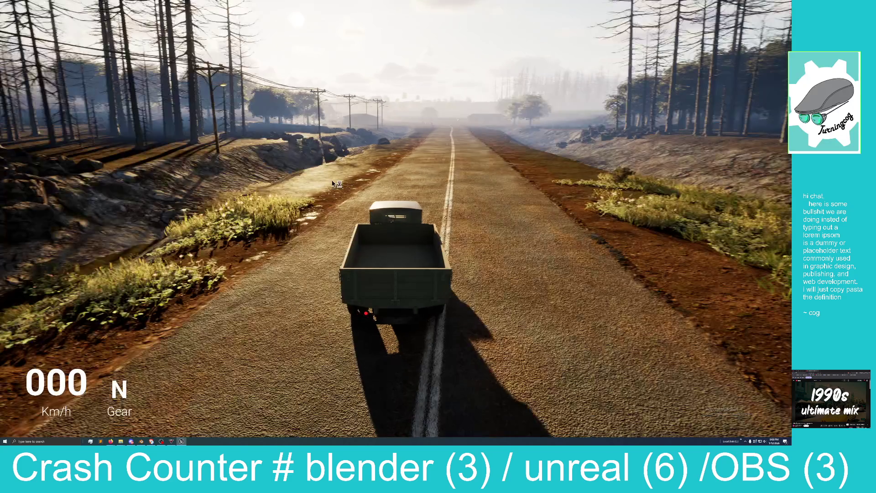
key("s")
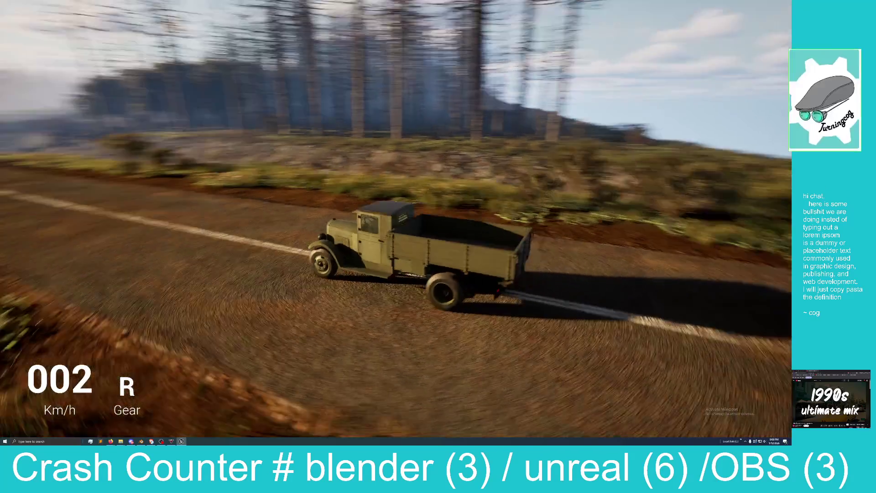
key("w")
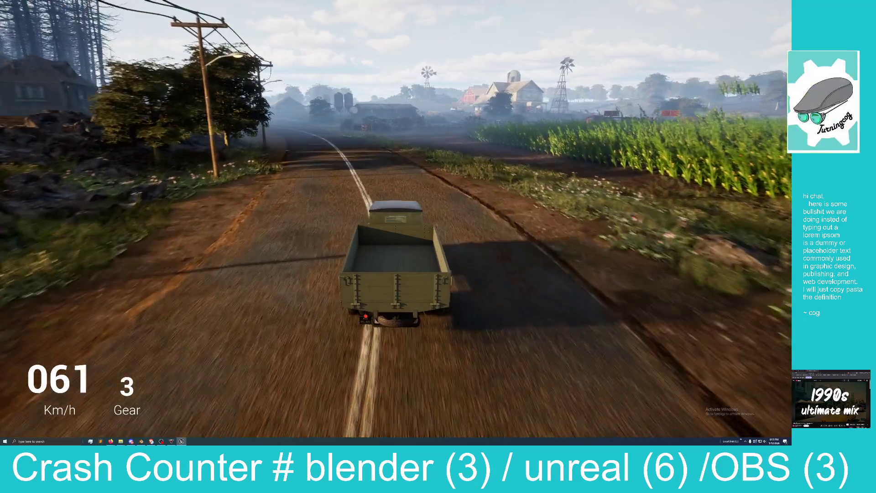
Step: Brake, then steer right off the road and left onto the dirt track to the farmhouse
key("s")
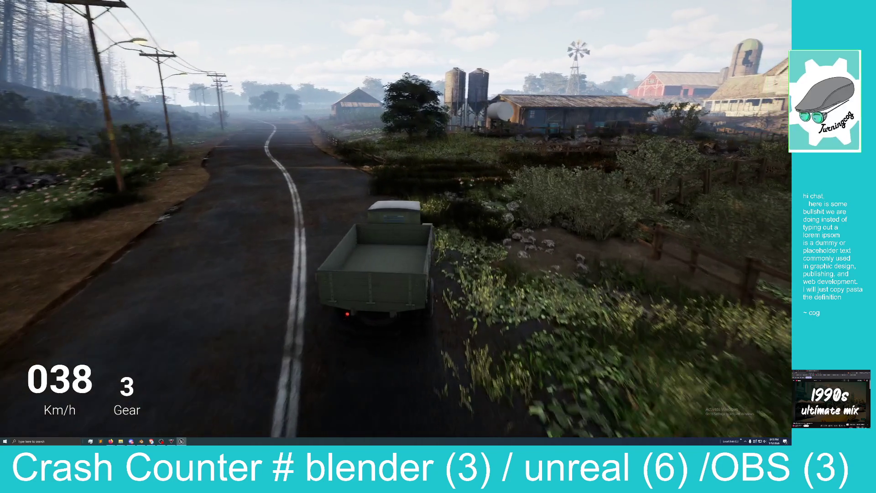
key("d")
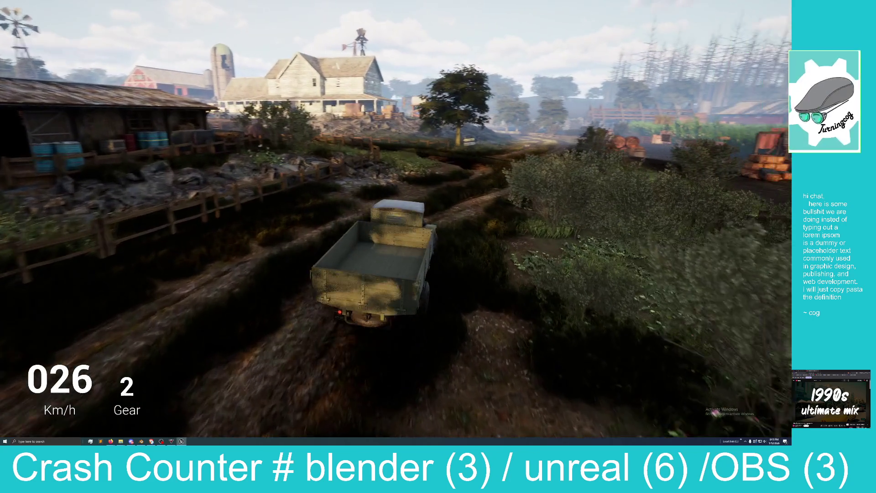
key("a")
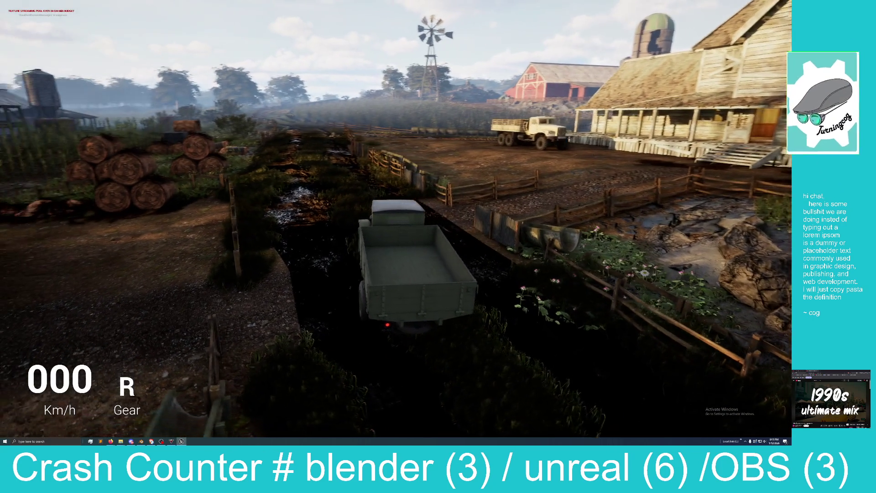
Step: Pull forward, turn right toward the barn and silo, then stop, reverse and drive on past the house
key("w")
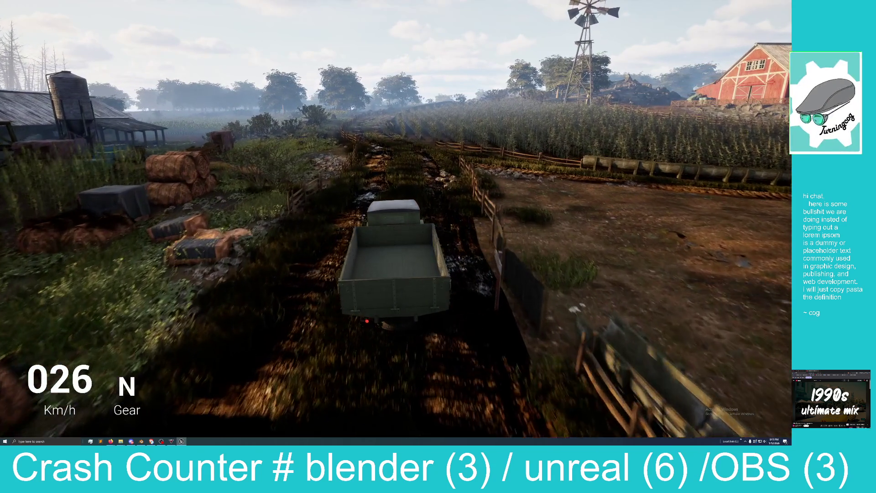
key("s")
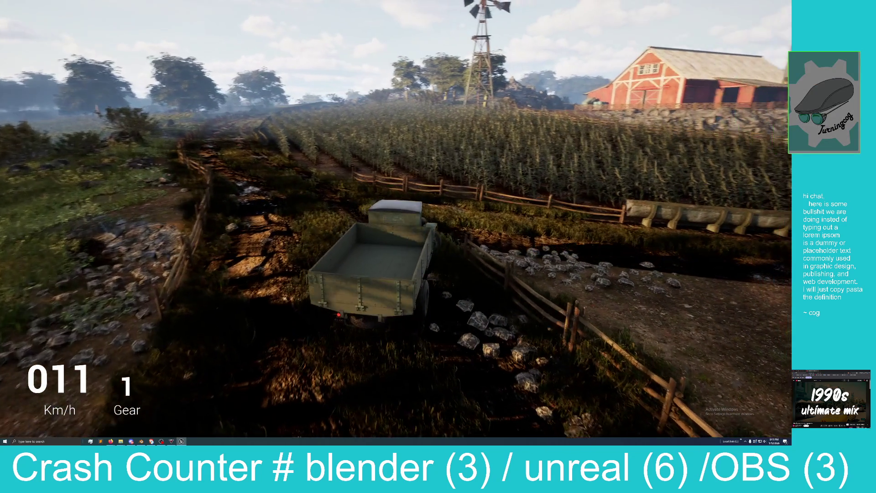
key("d")
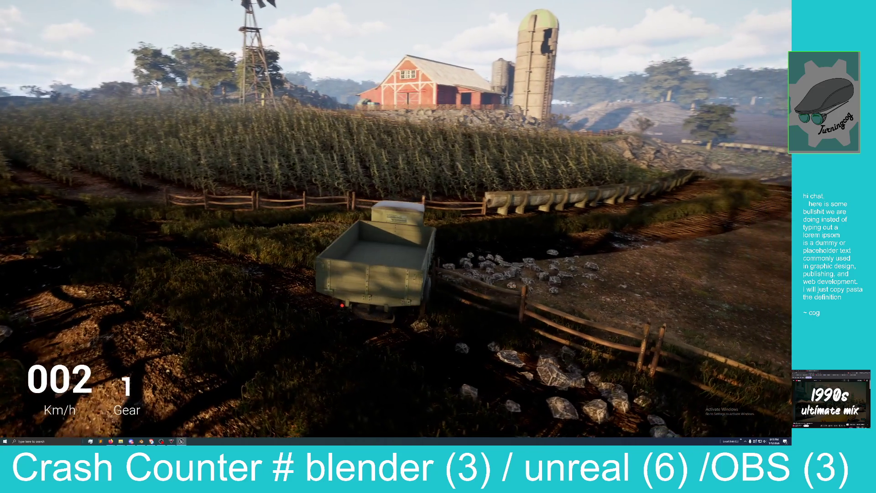
key("s")
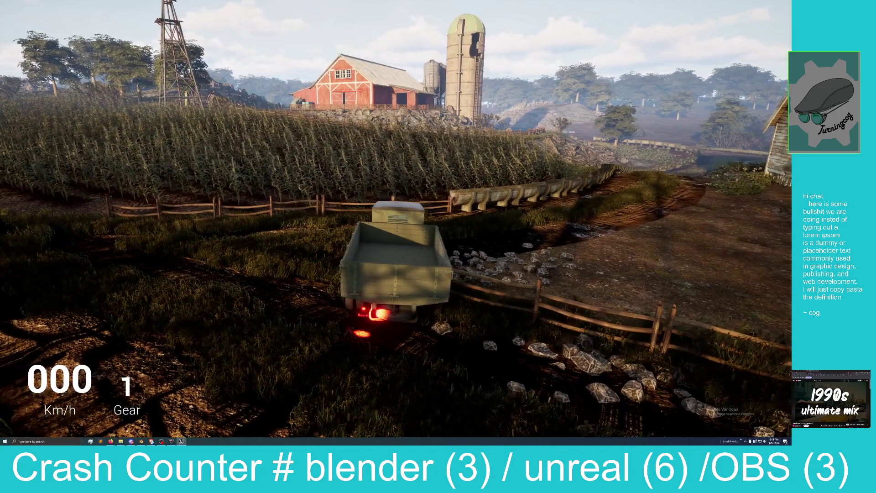
key("w")
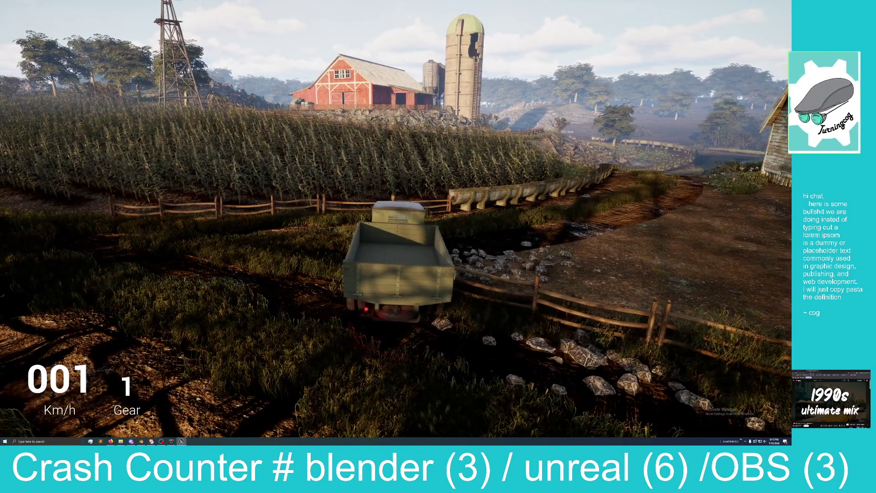
key("s")
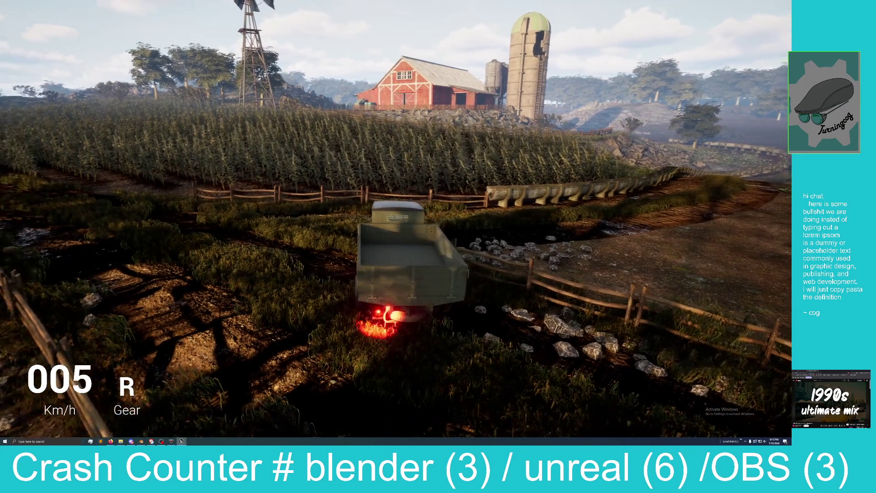
key("w")
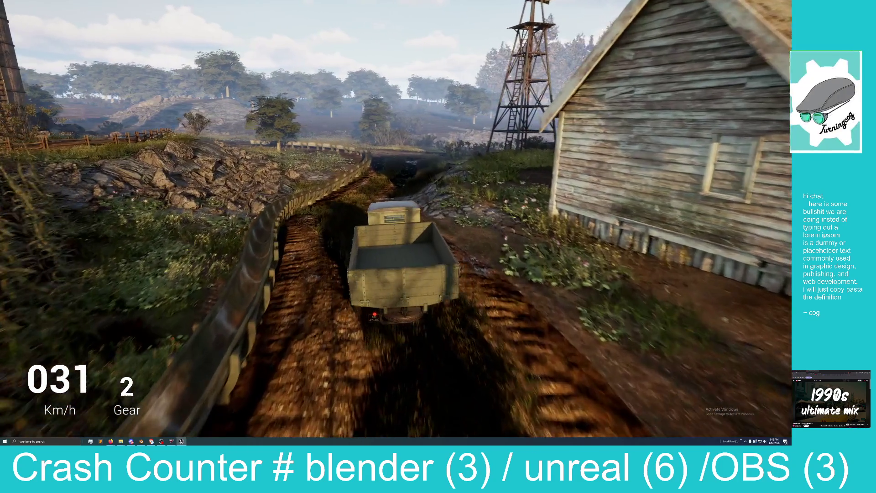
Step: Accelerate past the windmill, turn left across the field and head toward the fuel-station barn in gear 2
key("s")
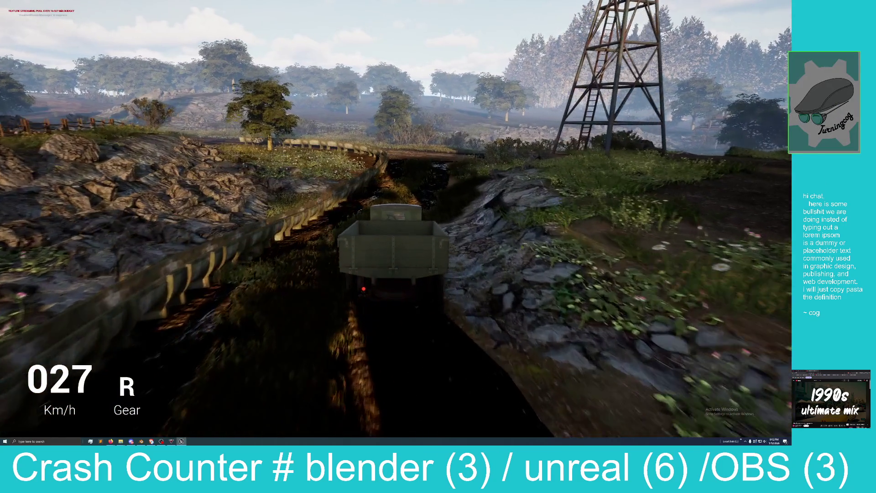
key("w")
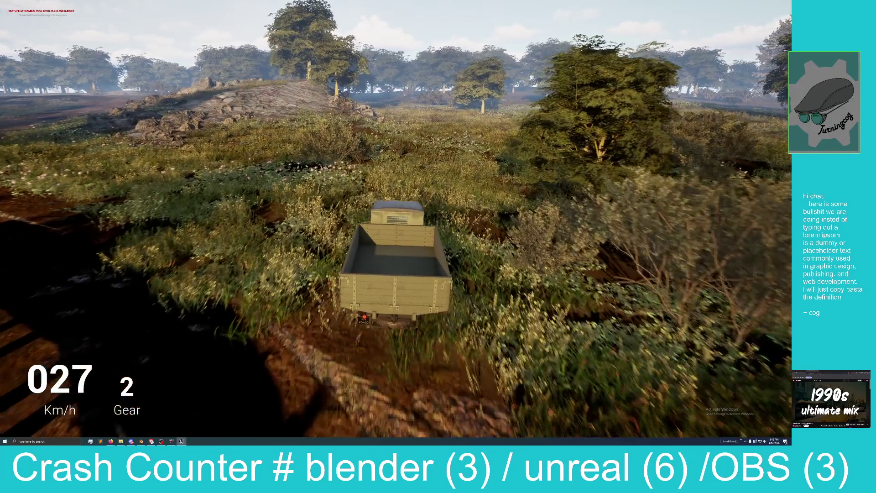
key("w")
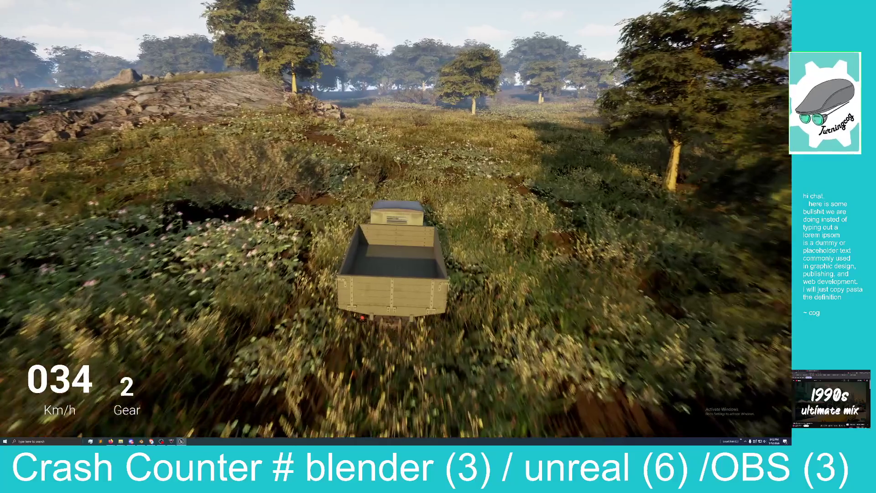
key("w")
key("a")
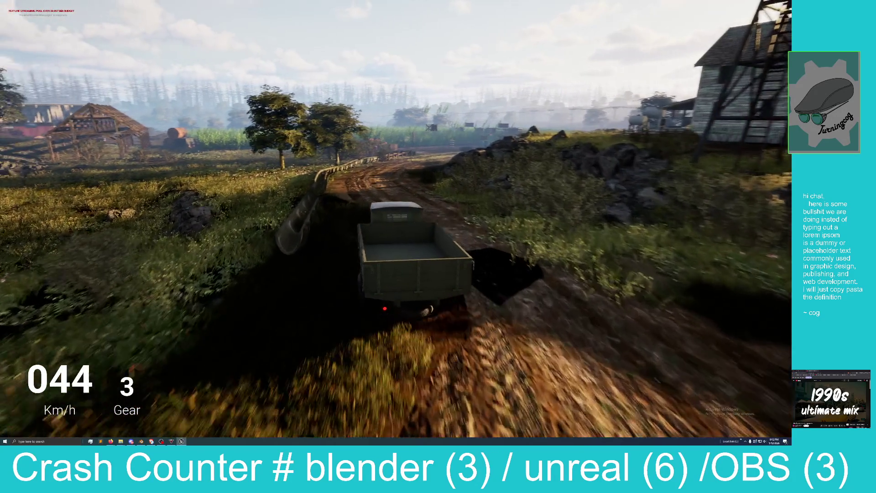
key("w")
key("w")
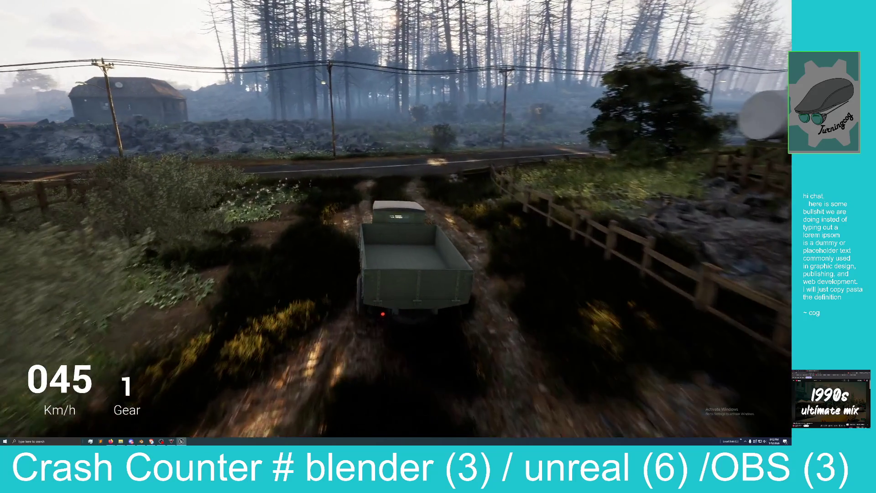
key("w")
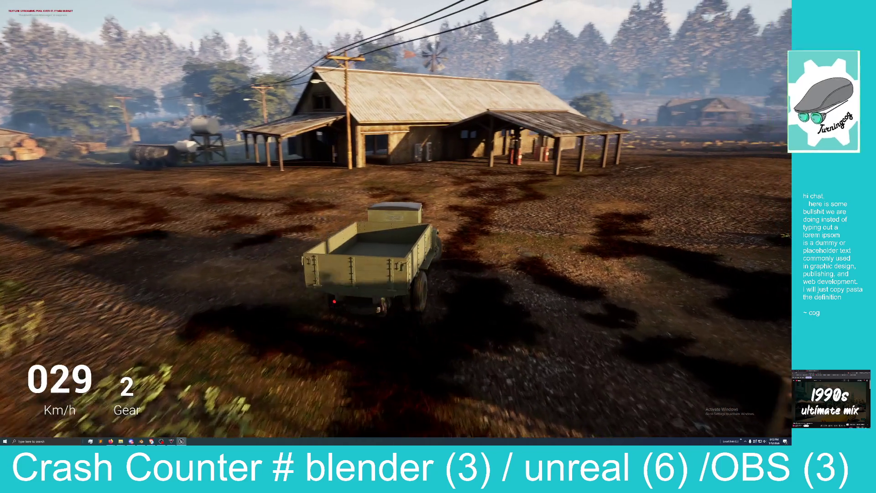
Step: Steer left toward the farmhouse, brake into reverse, then drive forward in first into the barn doorway
key("w")
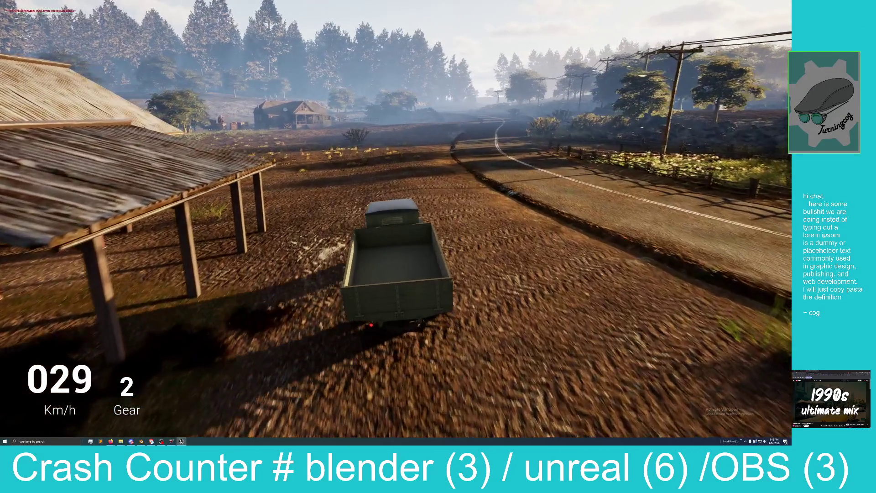
key("a")
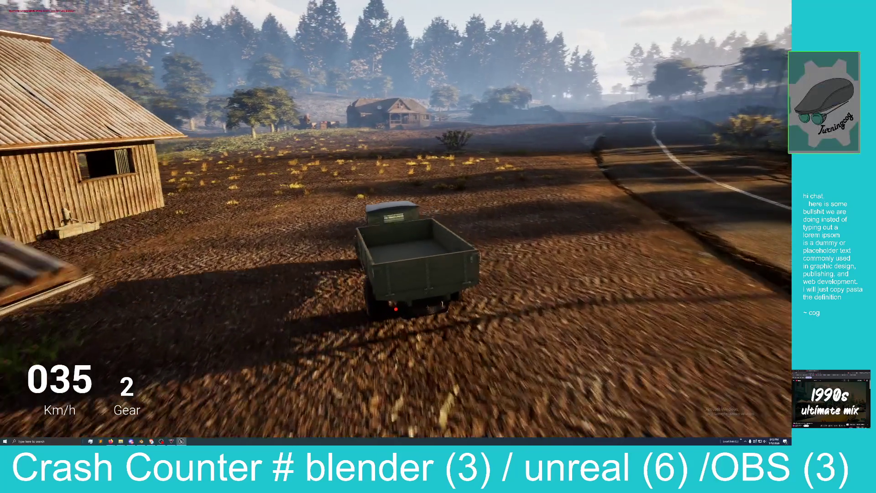
key("s")
key("s")
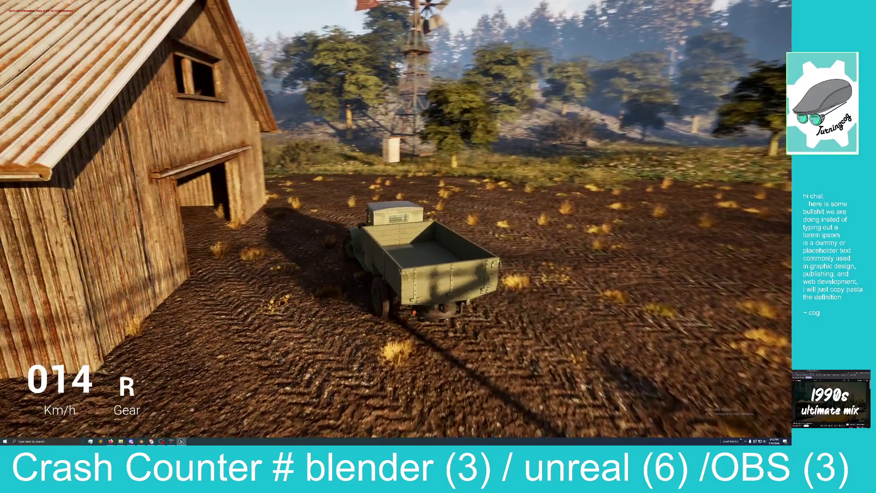
key("w")
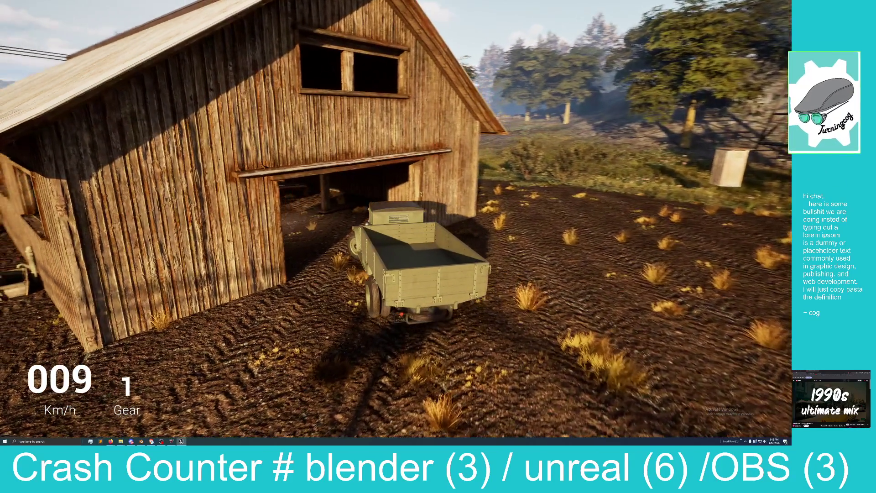
key("w")
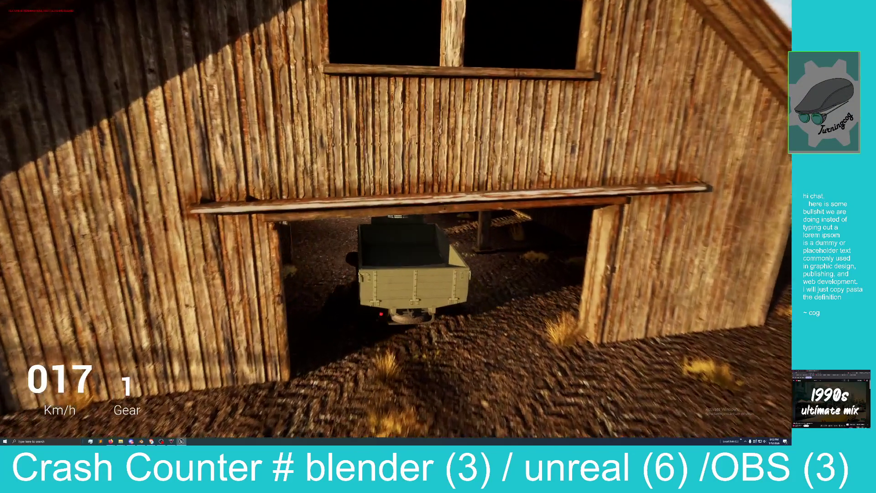
Step: Shuttle the truck forward and in reverse to reposition it inside the barn and back out to the field
key("s")
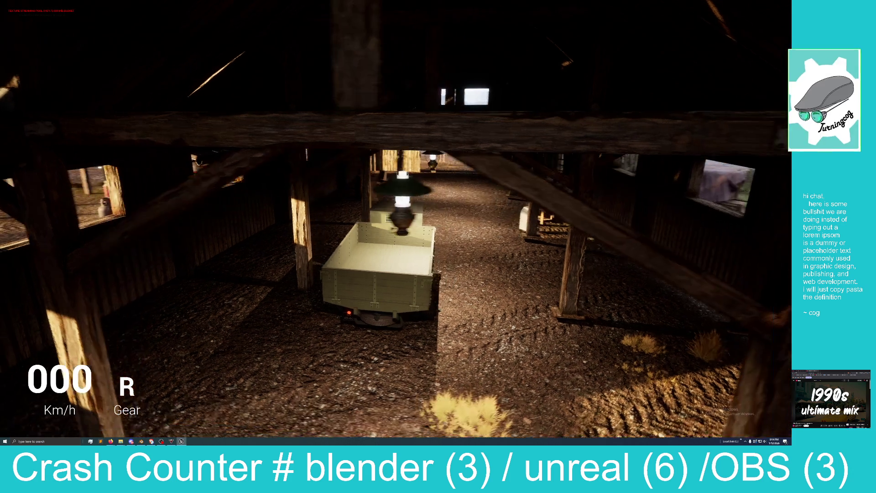
key("w")
key("w")
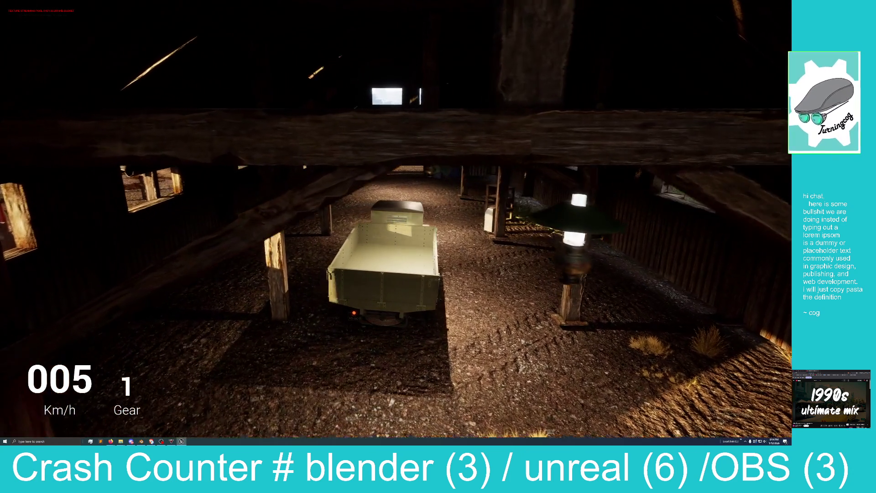
key("w")
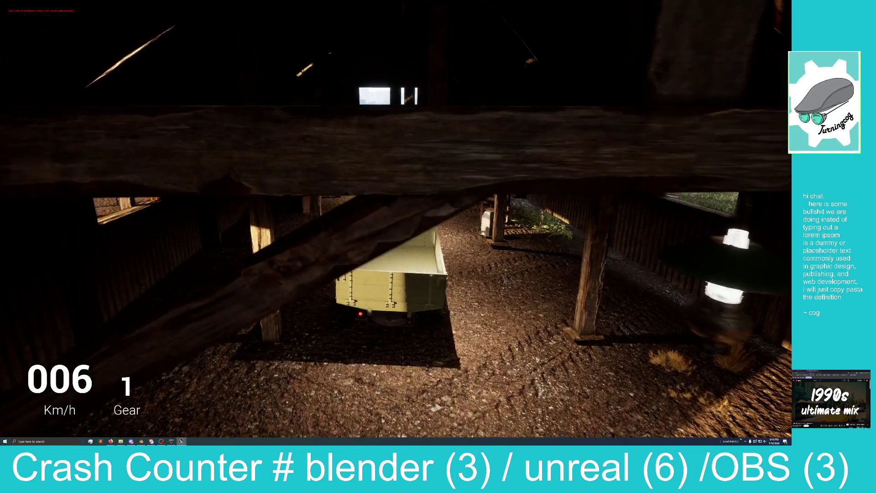
key("s")
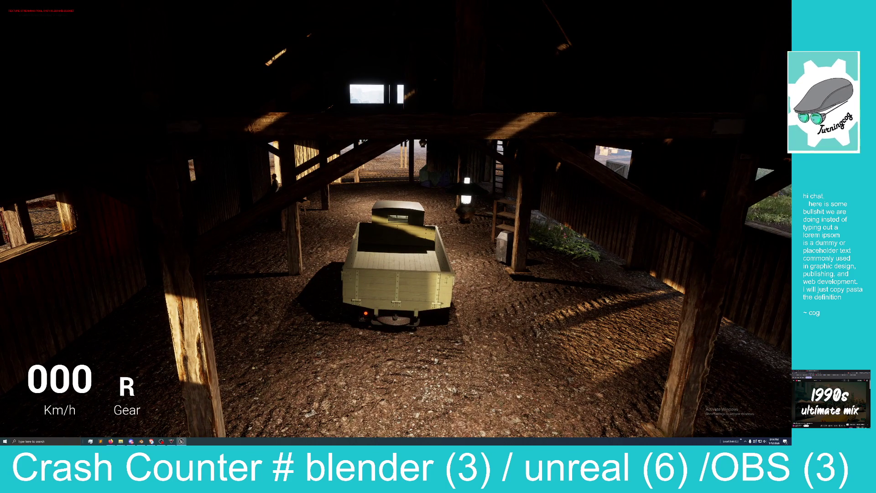
key("w")
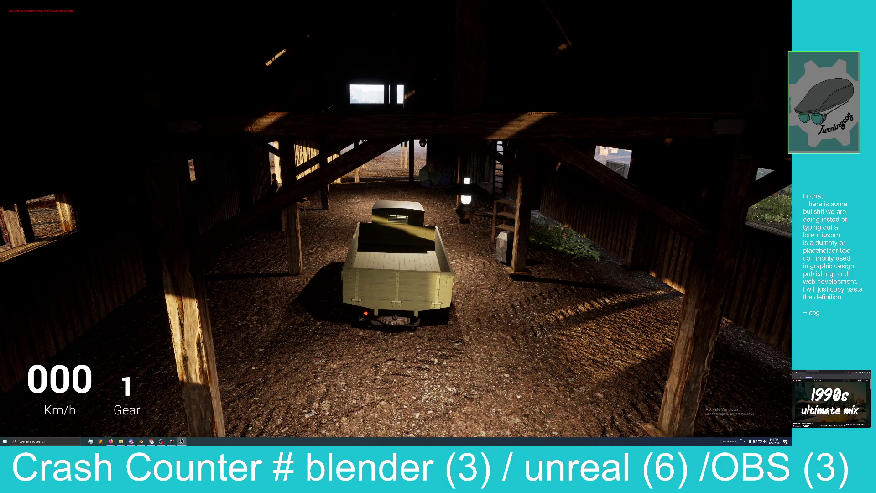
key("s")
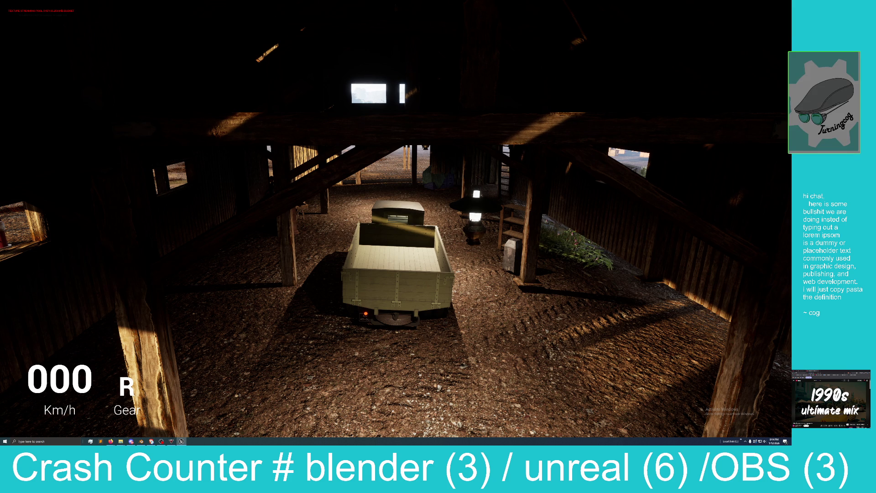
key("w")
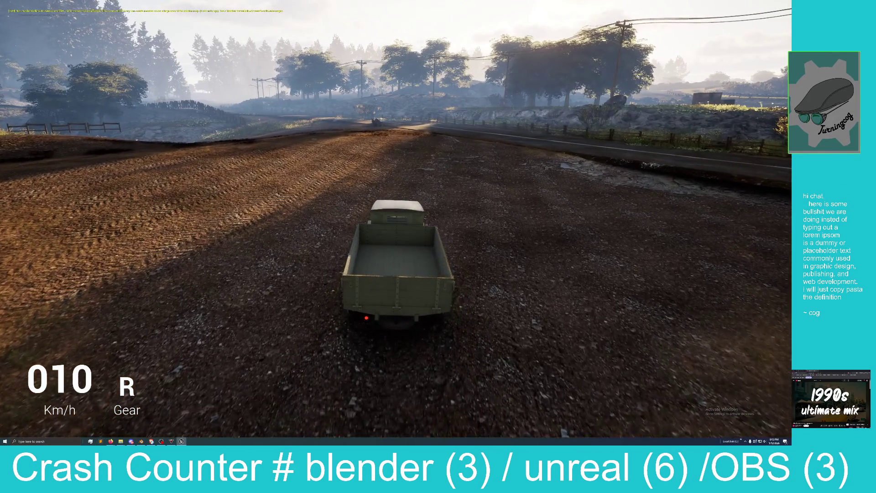
Step: Stop the play test with Esc, fly the editor camera over the terrain, and restore the panels with F11
key("Escape")
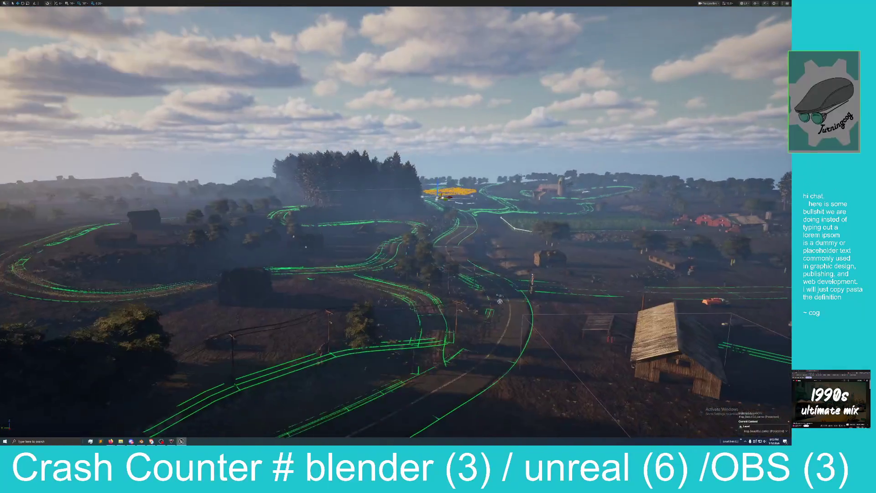
left_click_drag(391, 127, 391, 128)
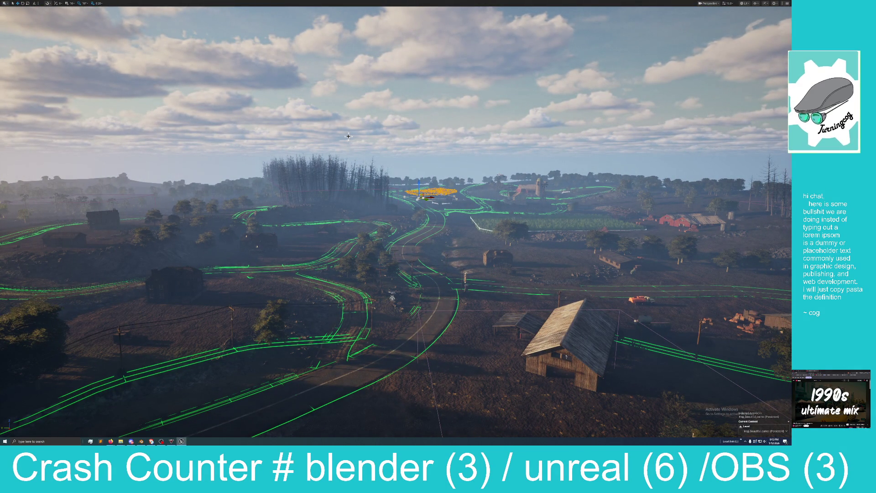
key("F11")
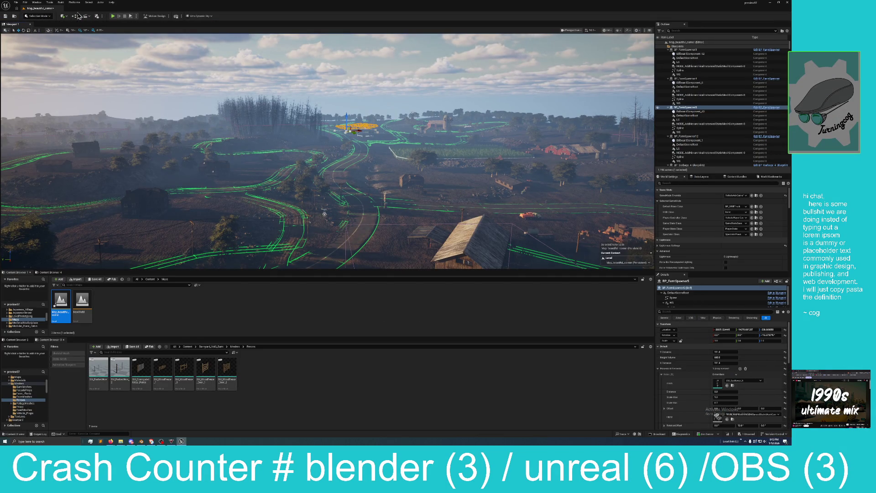
Step: Use Select > Select None to deselect all actors, then turn the view across the farm
left_click(89, 2)
left_click(99, 19)
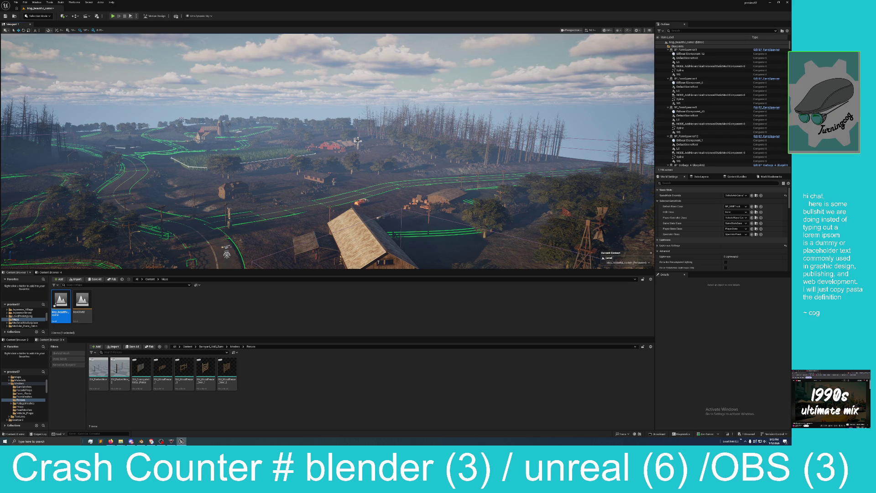
mouse_move(328, 153)
left_mouse_down()
mouse_move(274, 155)
mouse_move(344, 154)
left_mouse_up()
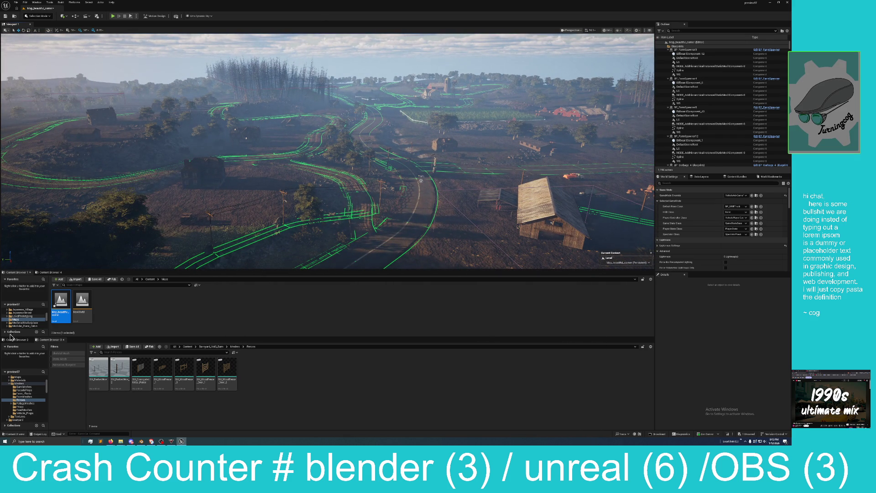